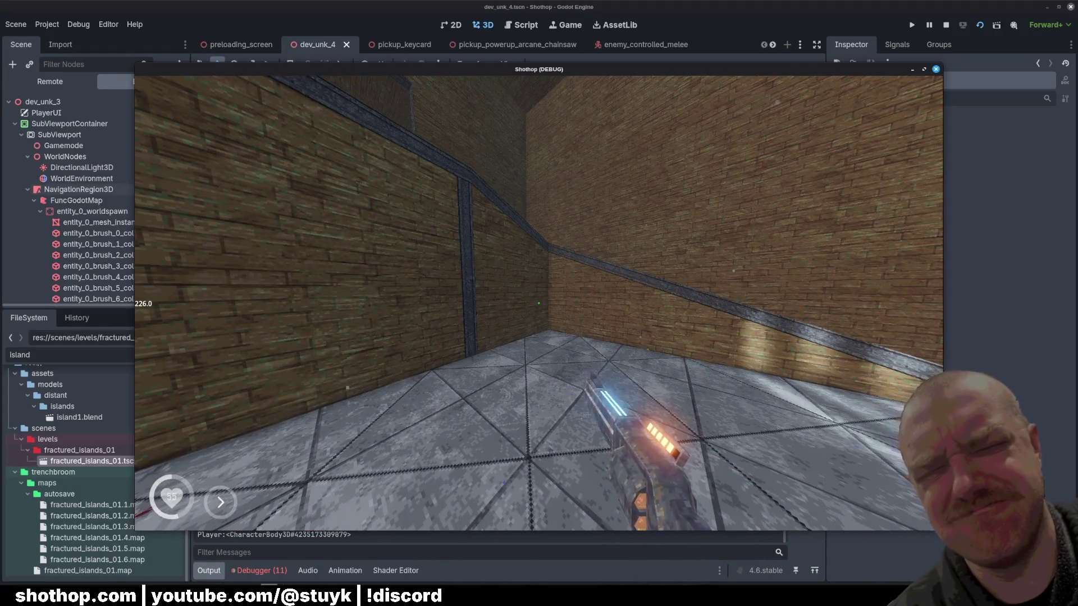
Fire the shotgun at the wall, pause, and stop the running Shothop playtest.
click(538, 303)
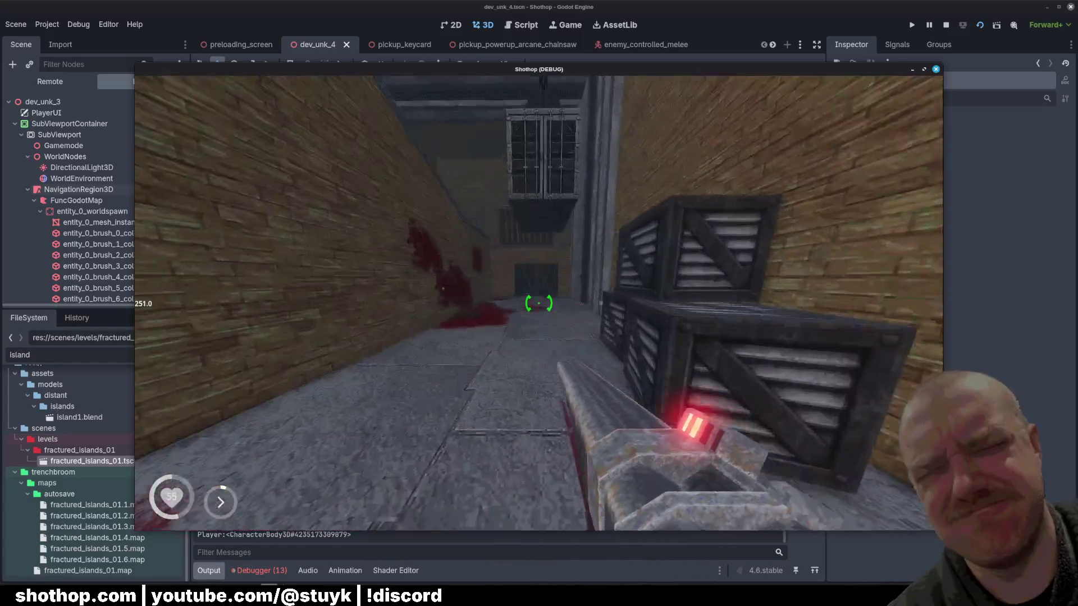
key(Escape)
click(945, 24)
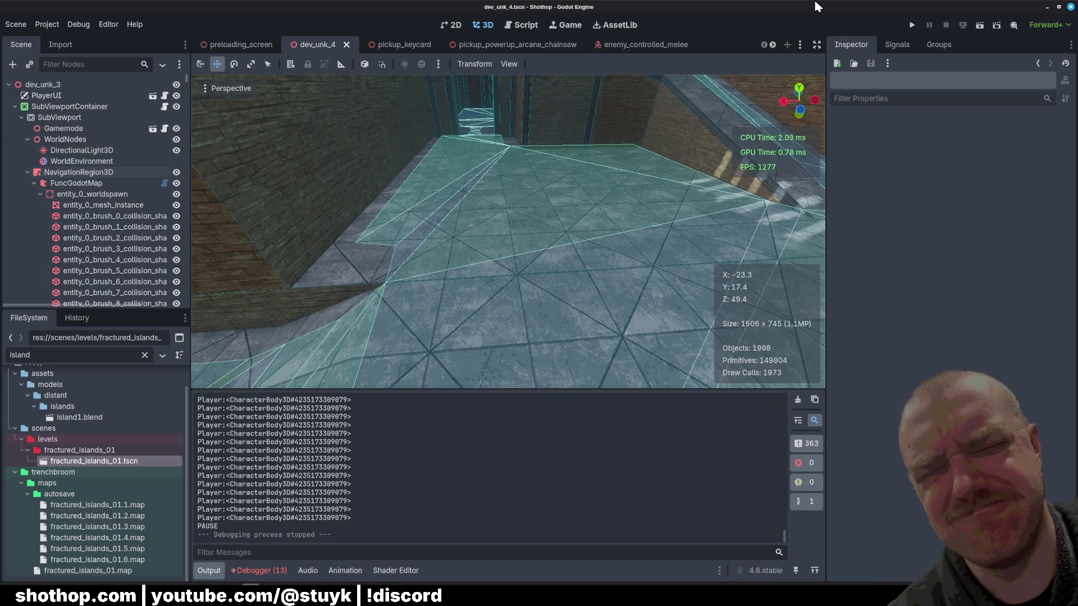
Review the spawn code around lines 35–49 of trigger_enemy_spawn.gd, then start a Find in Files search.
click(522, 27)
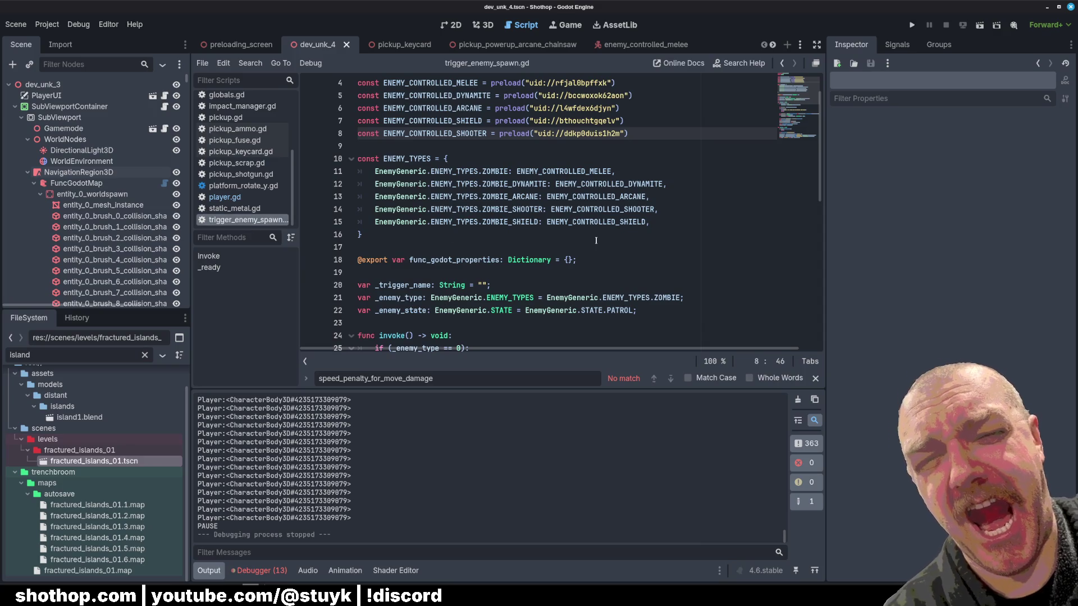
scroll(505, 225, down, 9)
drag(538, 133, 583, 312)
scroll(618, 253, up, 2)
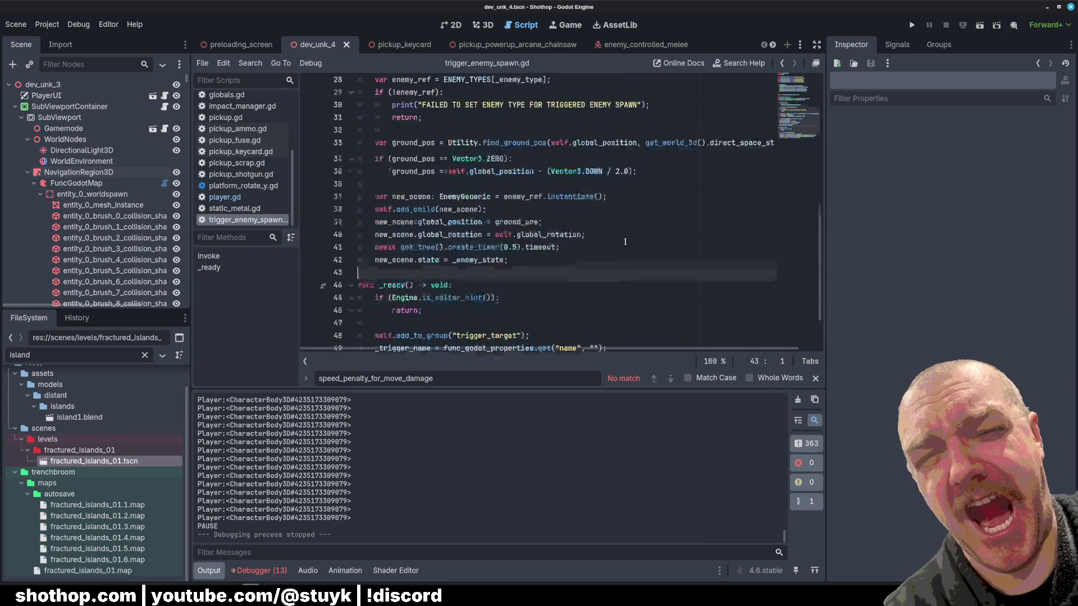
click(632, 224)
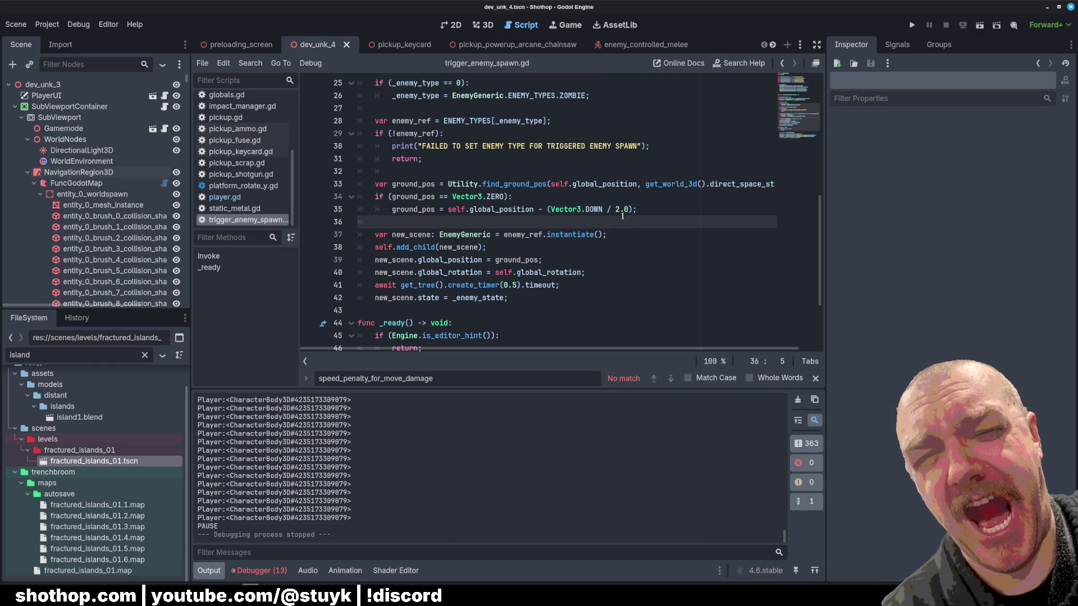
click(582, 210)
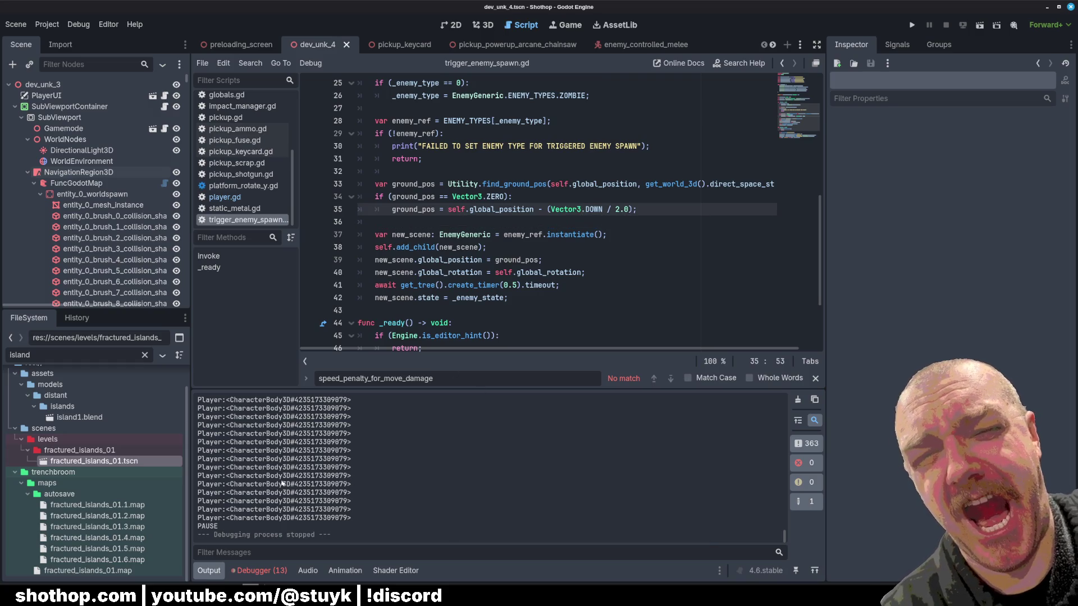
drag(251, 475, 352, 493)
key(ctrl+shift+f)
Search all project files for 'print(' and scroll through the matches.
text(print()
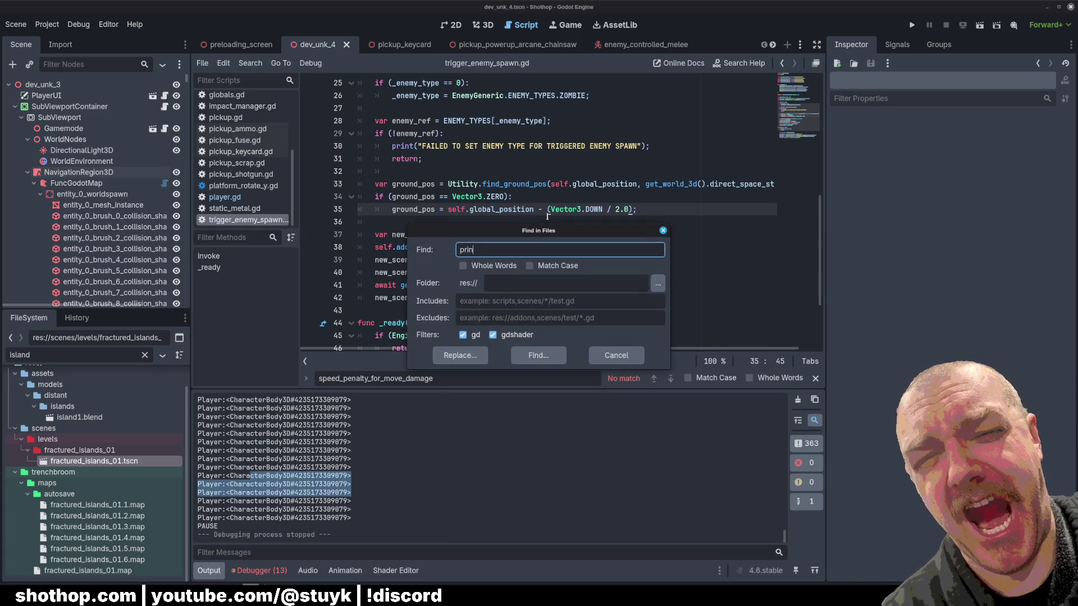
key(Return)
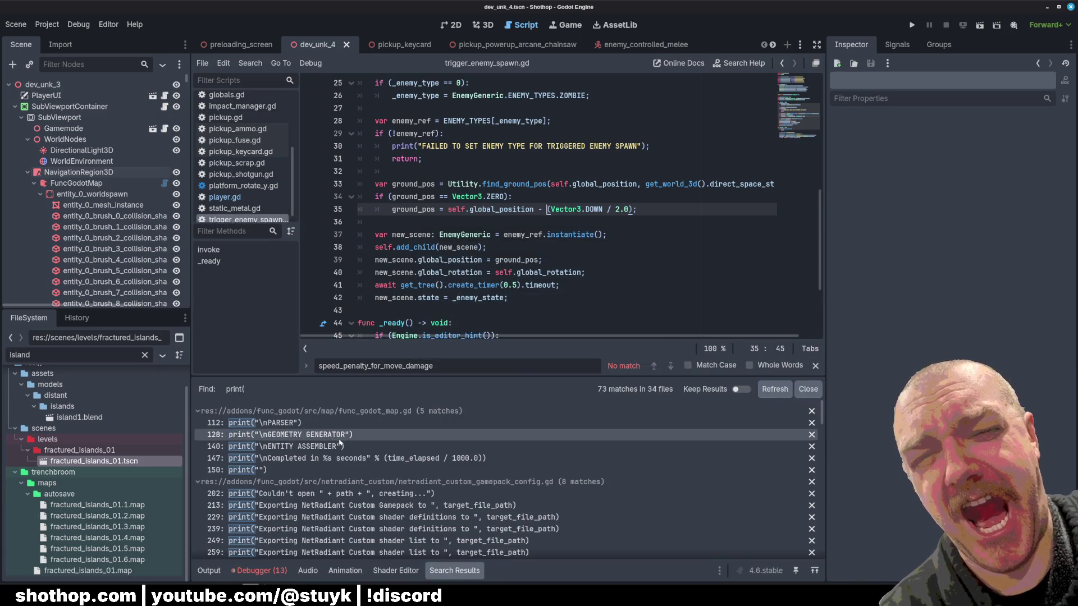
scroll(362, 444, down, 3)
scroll(362, 443, down, 10)
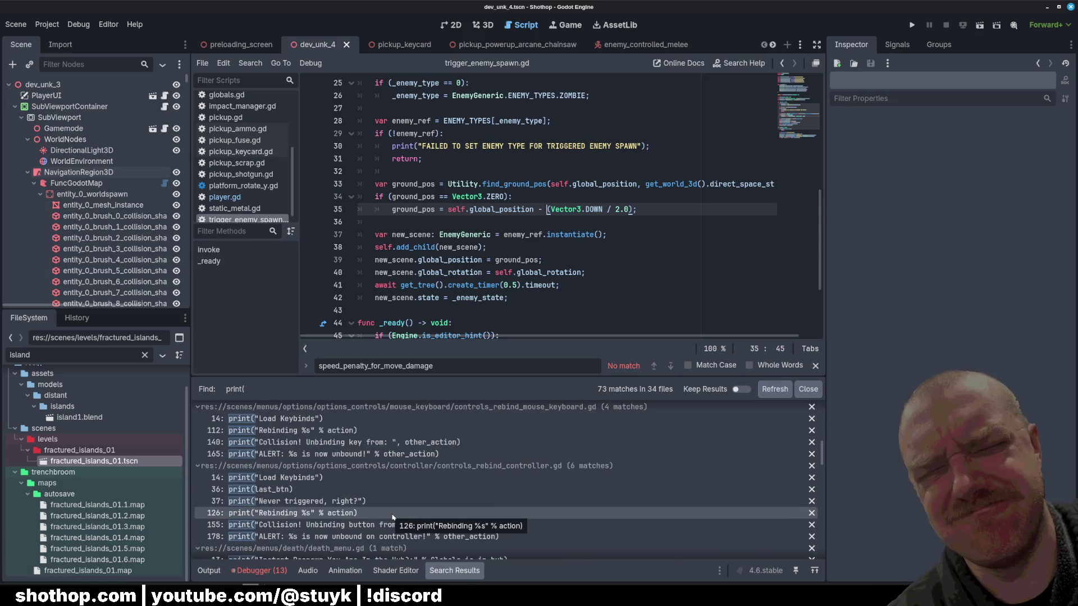
scroll(393, 517, down, 2)
scroll(392, 517, down, 5)
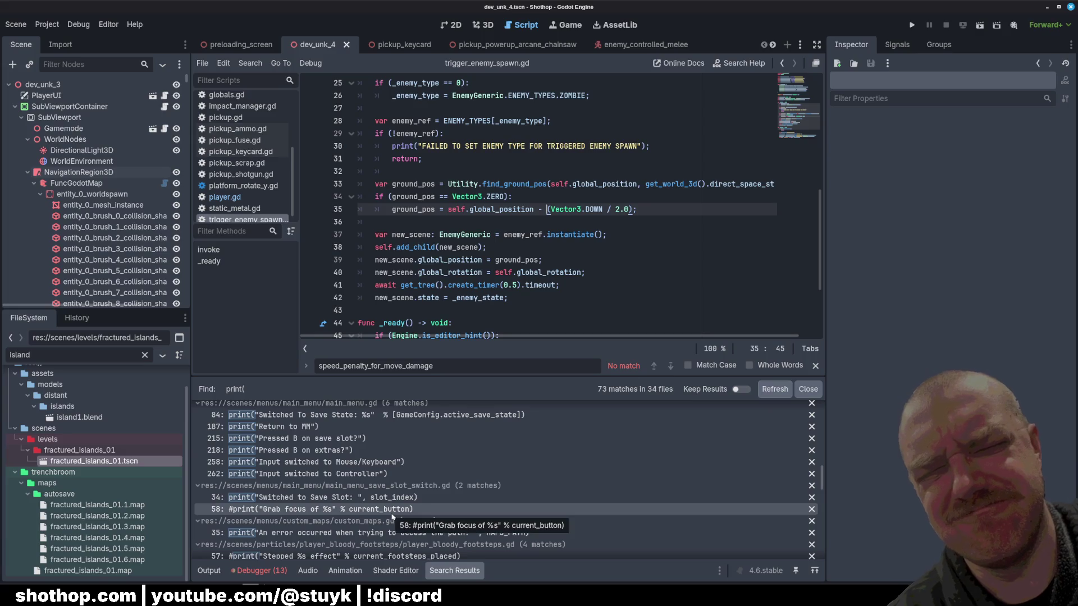
scroll(393, 517, down, 5)
scroll(392, 515, down, 5)
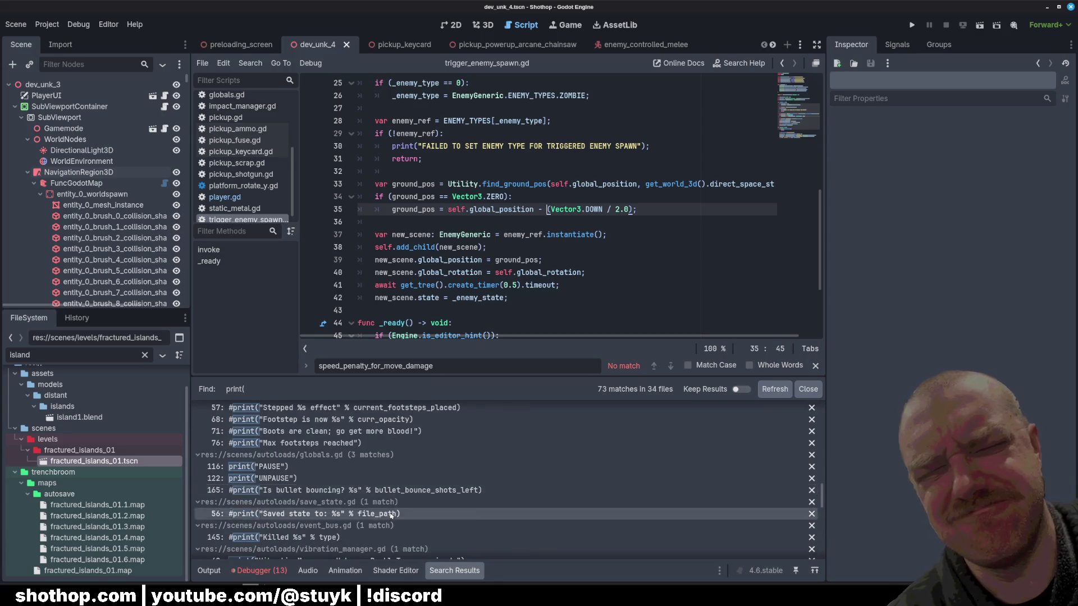
scroll(391, 512, down, 10)
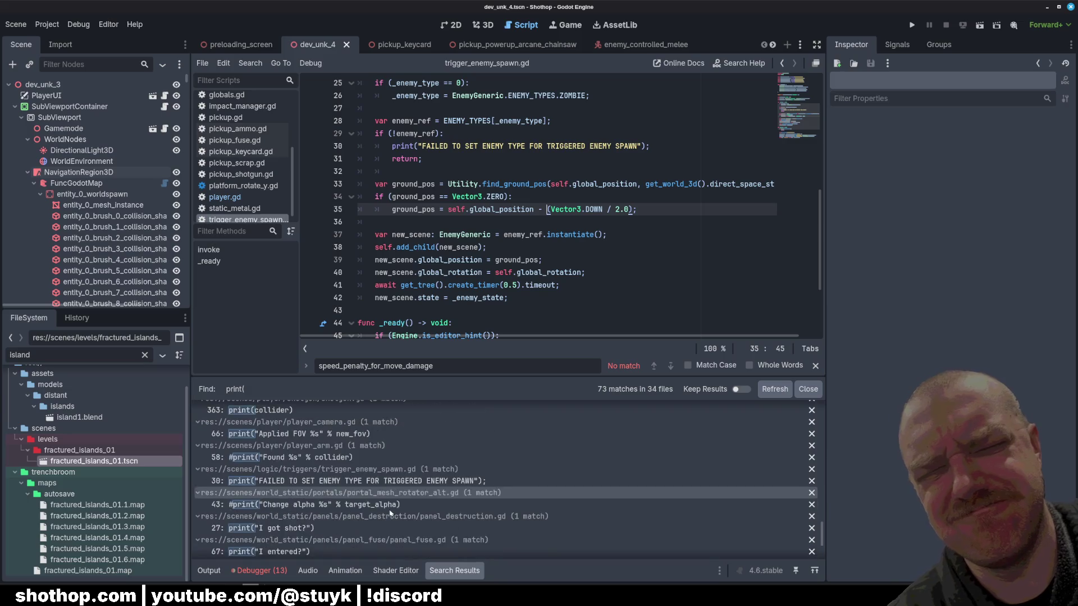
Delete the print(group_name) line from func_group.gd and save it.
click(345, 466)
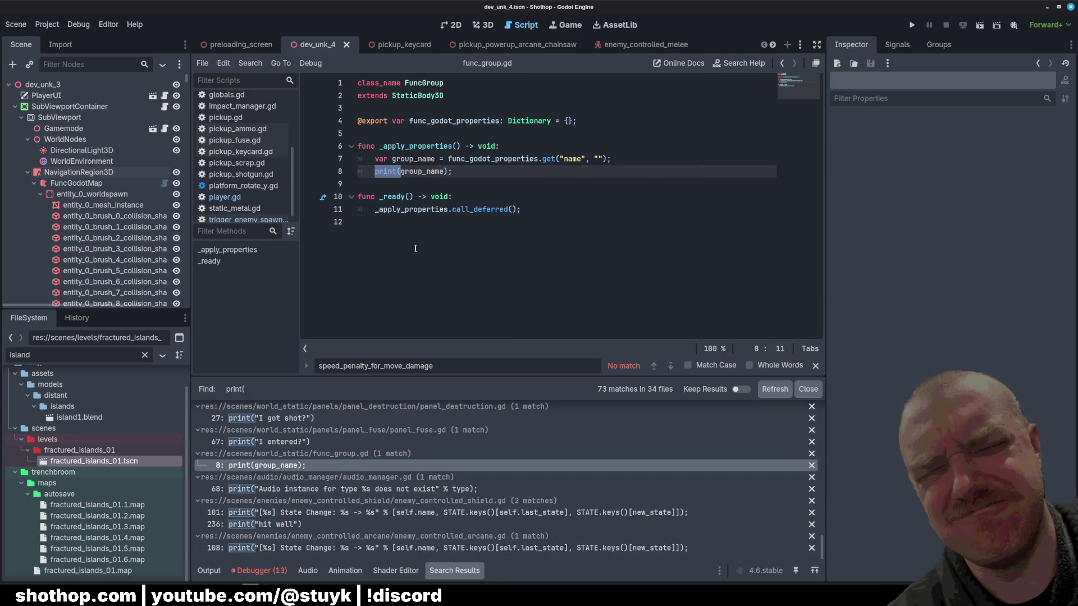
key(ctrl+shift+k)
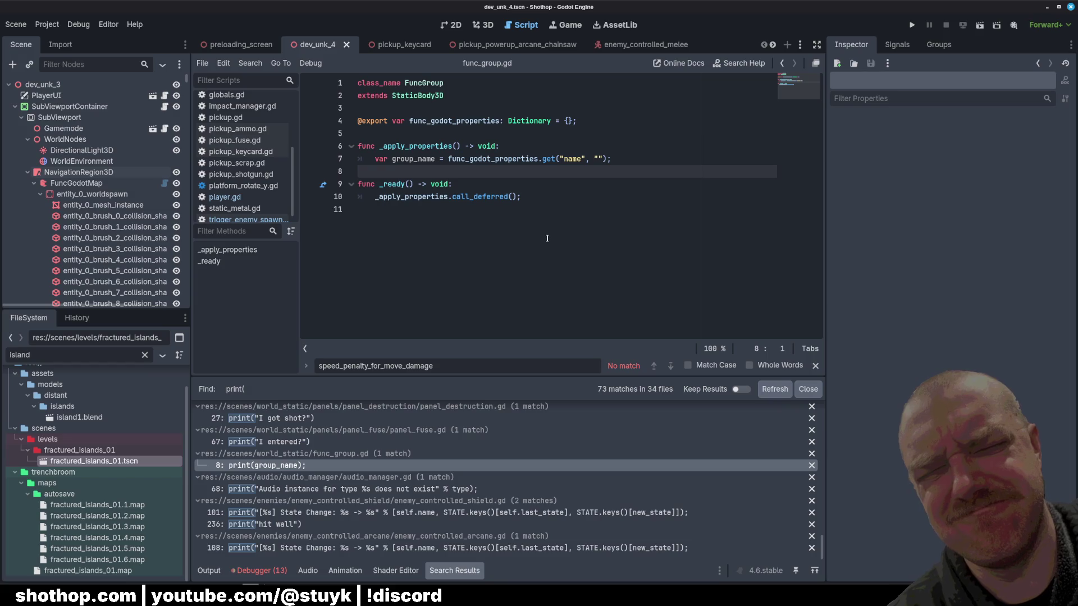
key(ctrl+s)
Delete the print(collider) line from shotgun.gd, save it, and open player.gd.
scroll(378, 505, up, 3)
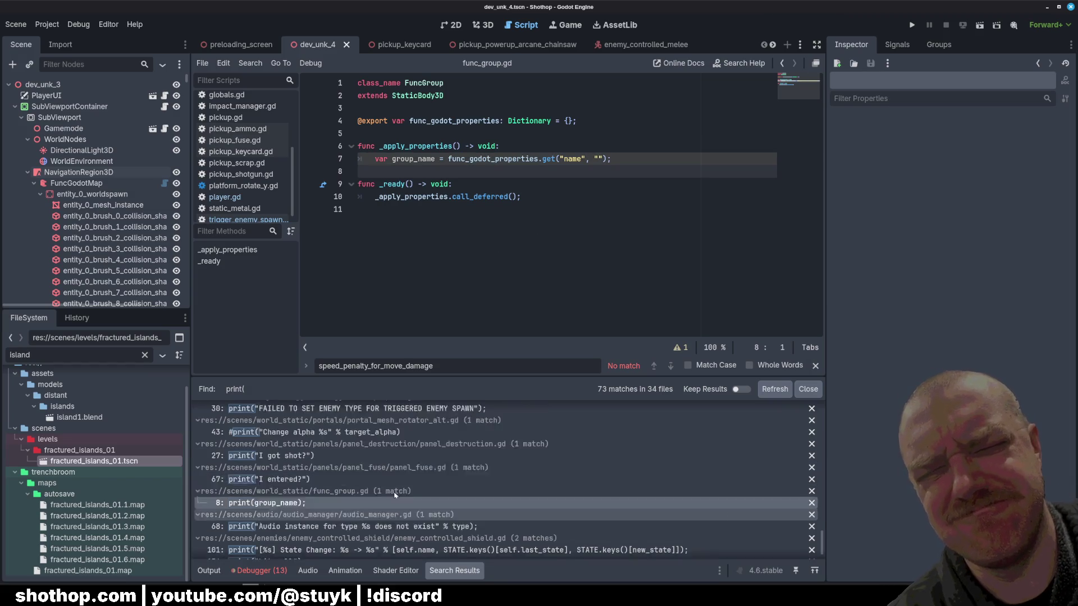
scroll(348, 477, up, 2)
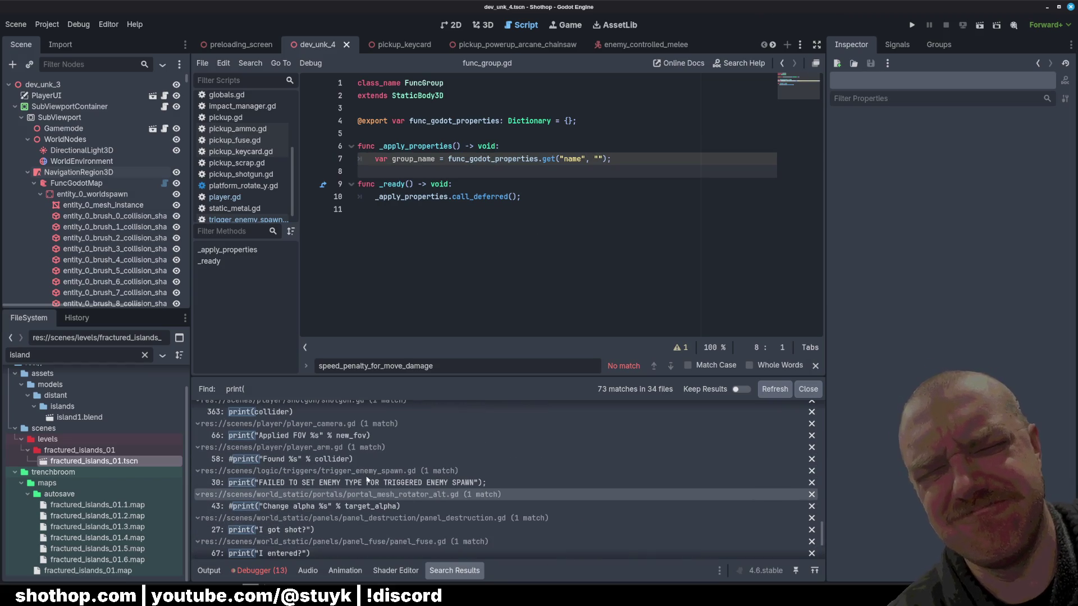
click(270, 412)
click(401, 215)
key(shift+Up)
key(shift+Up)
key(shift+End)
key(BackSpace)
scroll(525, 235, up, 3)
key(ctrl+s)
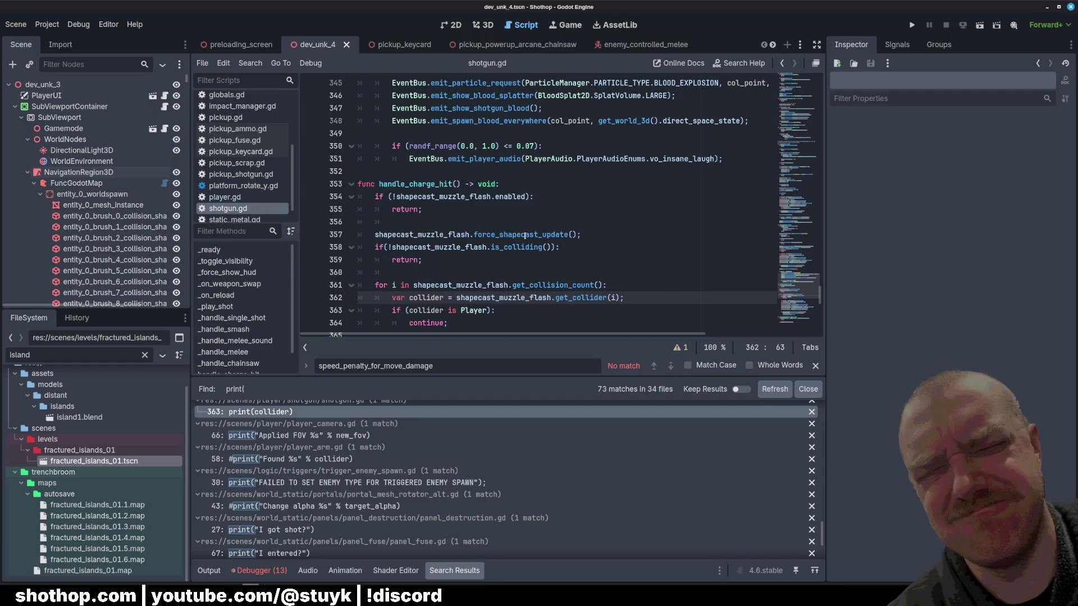
click(224, 198)
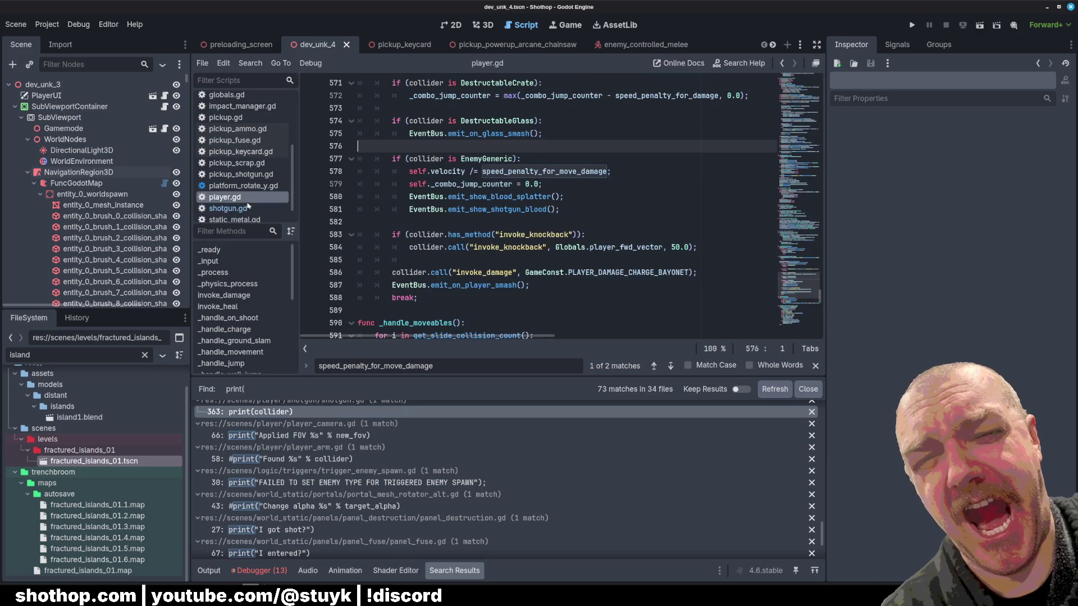
click(505, 198)
scroll(241, 185, down, 1)
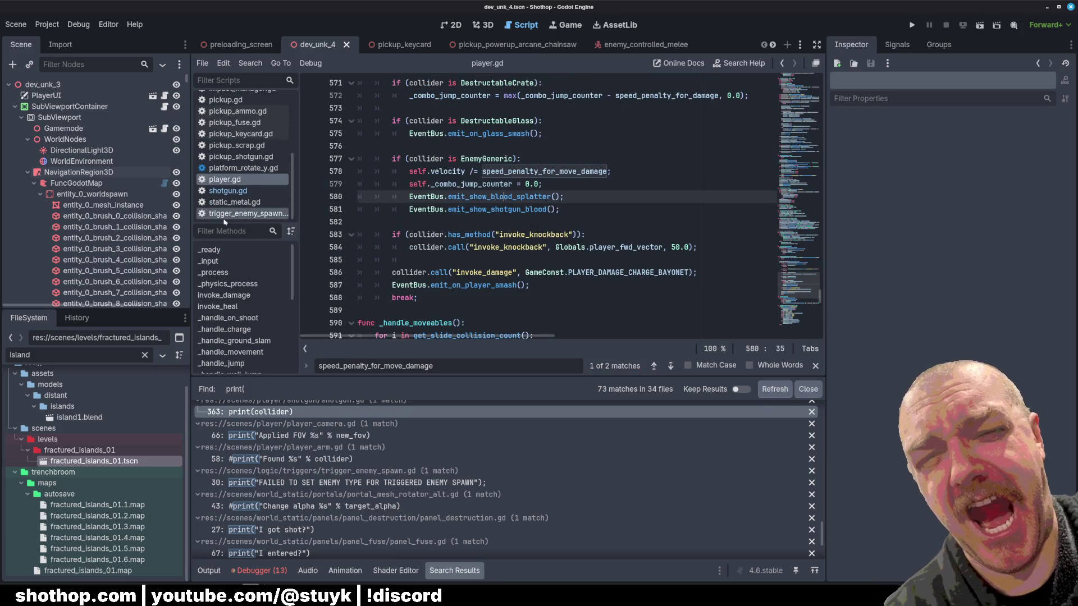
click(247, 214)
click(578, 167)
scroll(573, 176, up, 1)
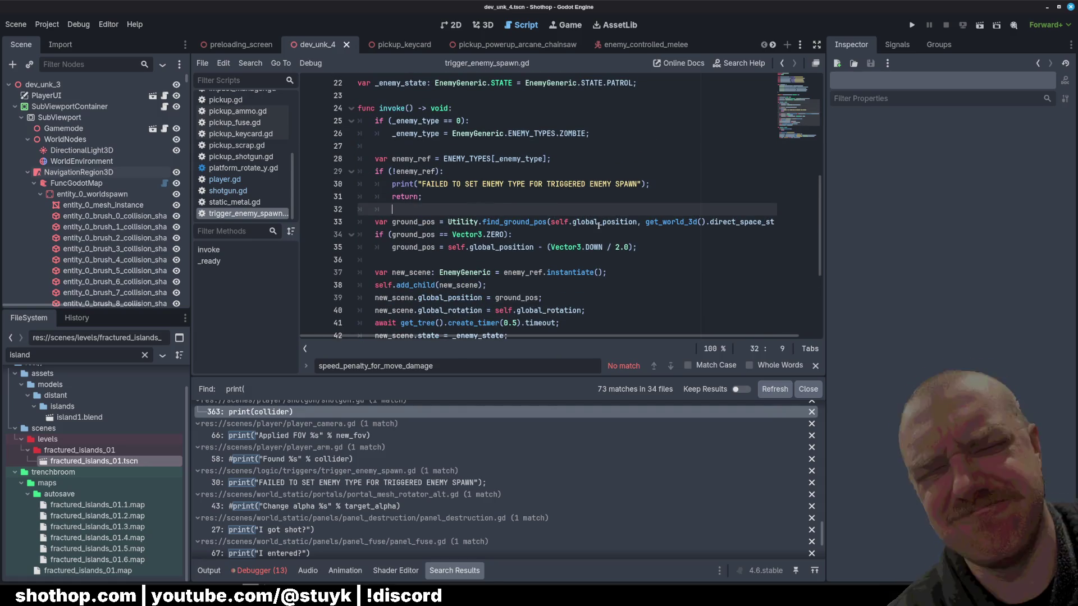
drag(827, 225, 899, 337)
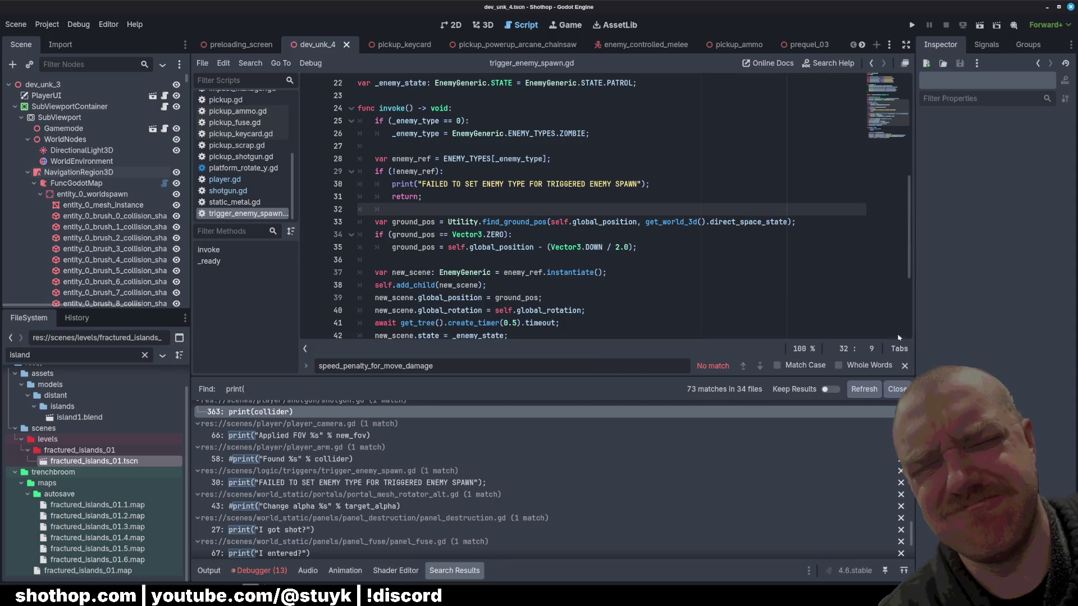
click(905, 365)
scroll(729, 247, down, 2)
click(734, 247)
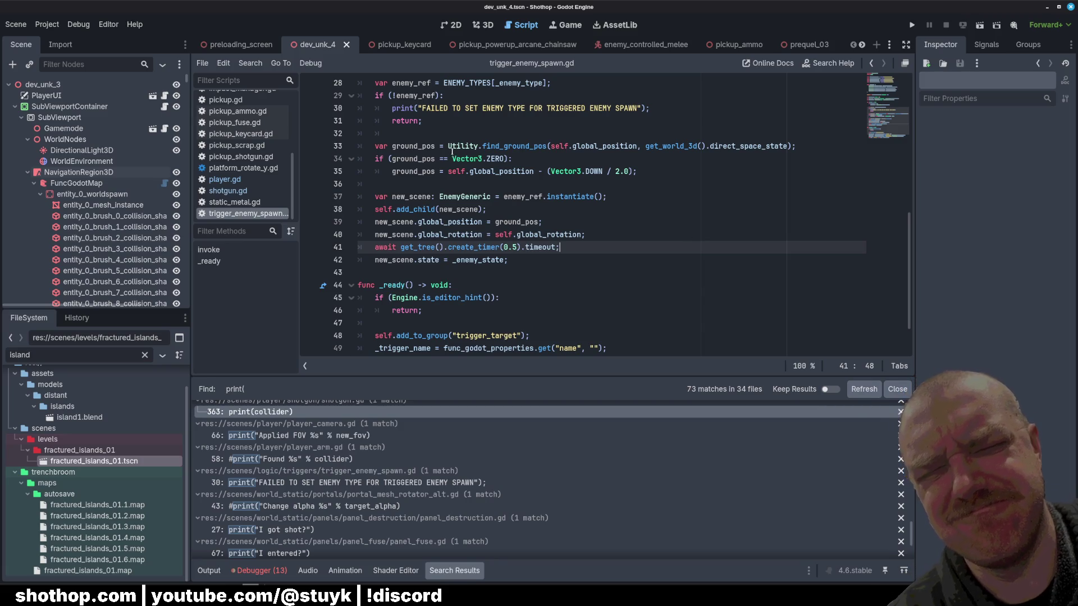
mouse_move(372, 147)
mouse_down()
mouse_move(640, 171)
mouse_move(629, 193)
mouse_up()
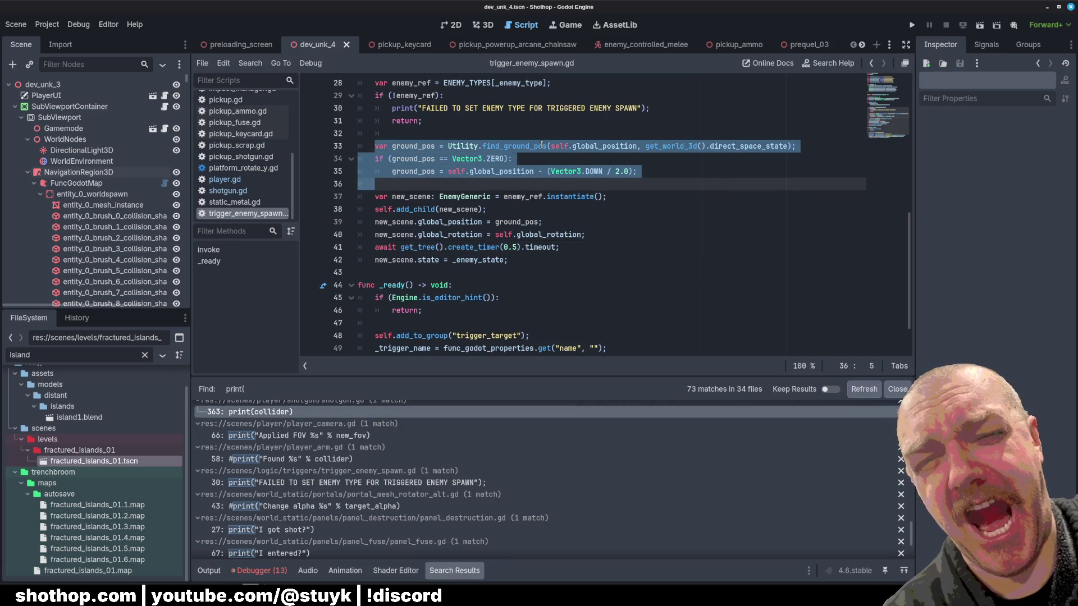
mouse_move(542, 145)
key(Escape)
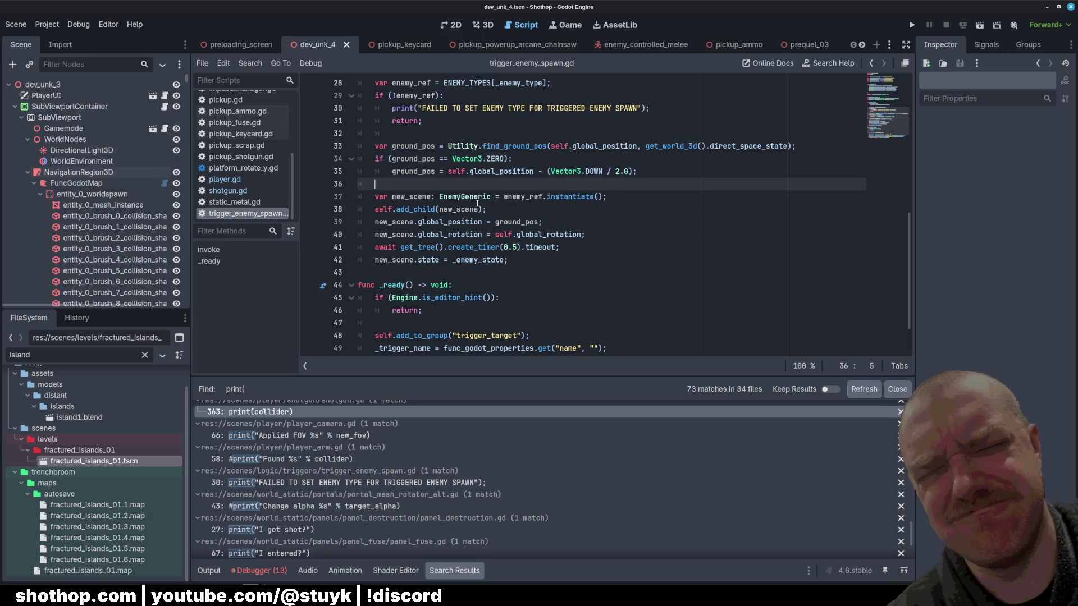
click(405, 234)
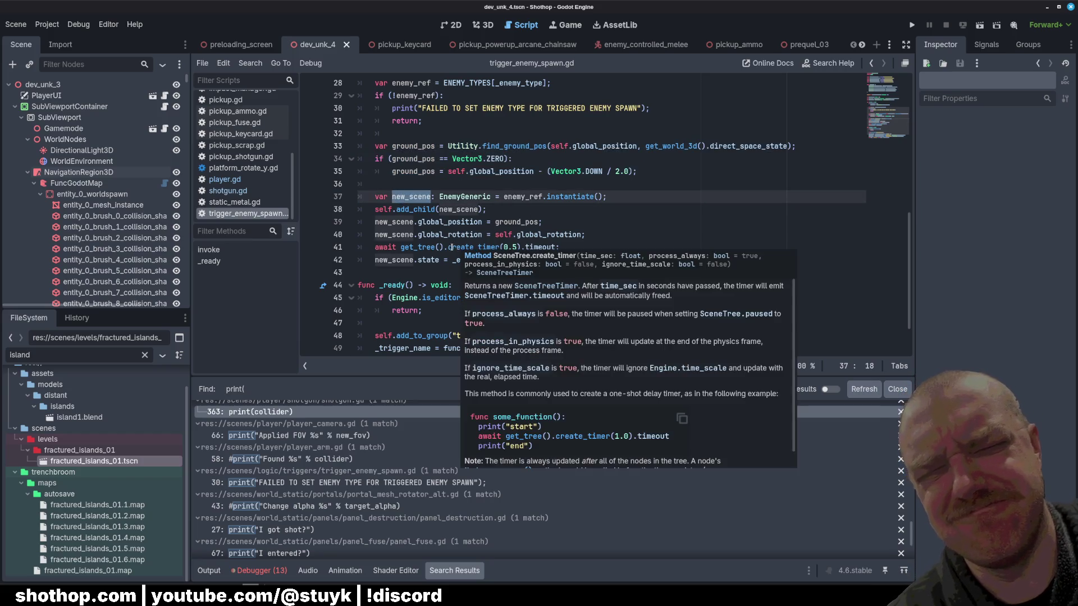
mouse_move(415, 189)
mouse_down()
mouse_move(584, 235)
mouse_move(466, 247)
mouse_up()
drag(505, 181, 478, 260)
click(508, 260)
scroll(580, 257, up, 3)
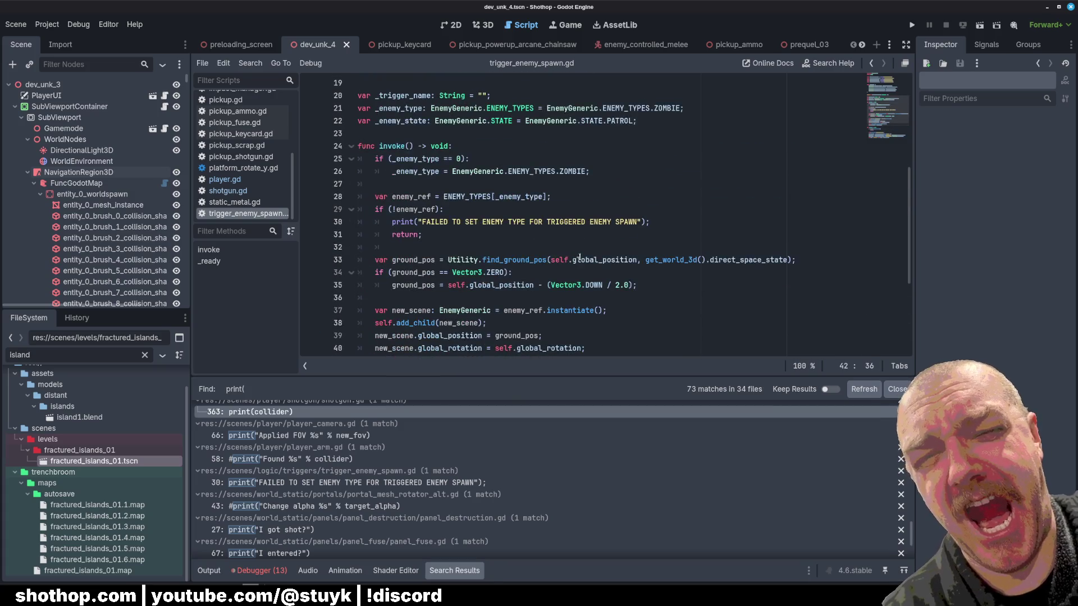
scroll(472, 254, down, 3)
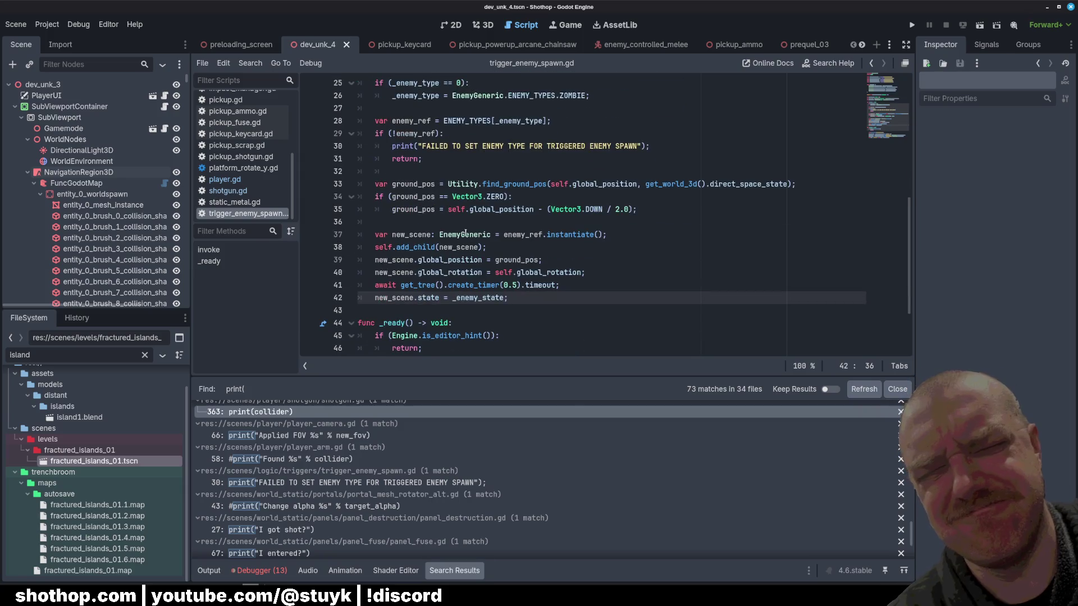
click(451, 222)
double_click(450, 258)
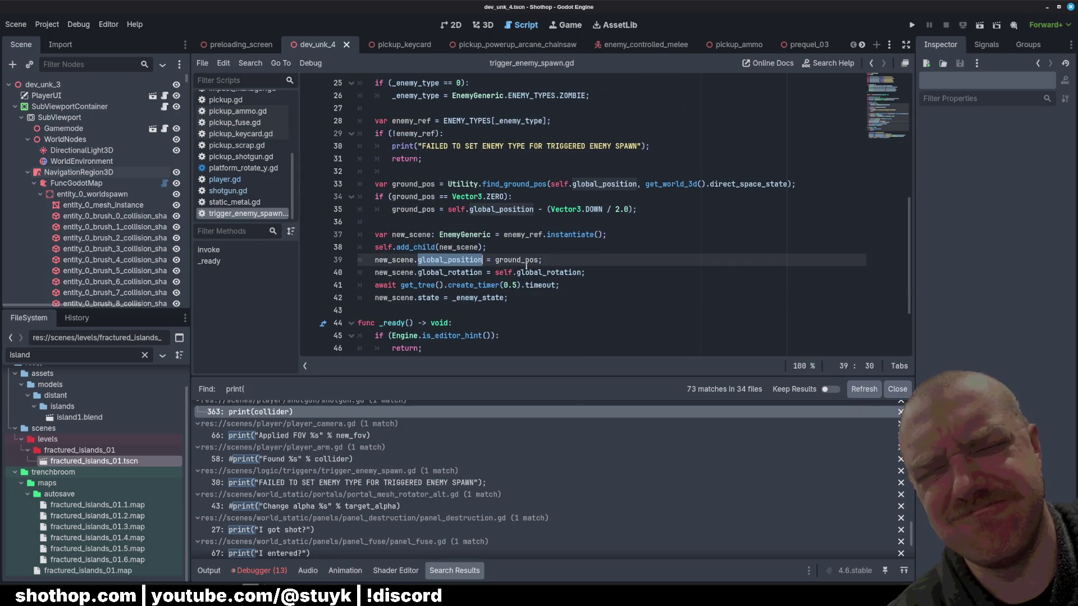
double_click(516, 260)
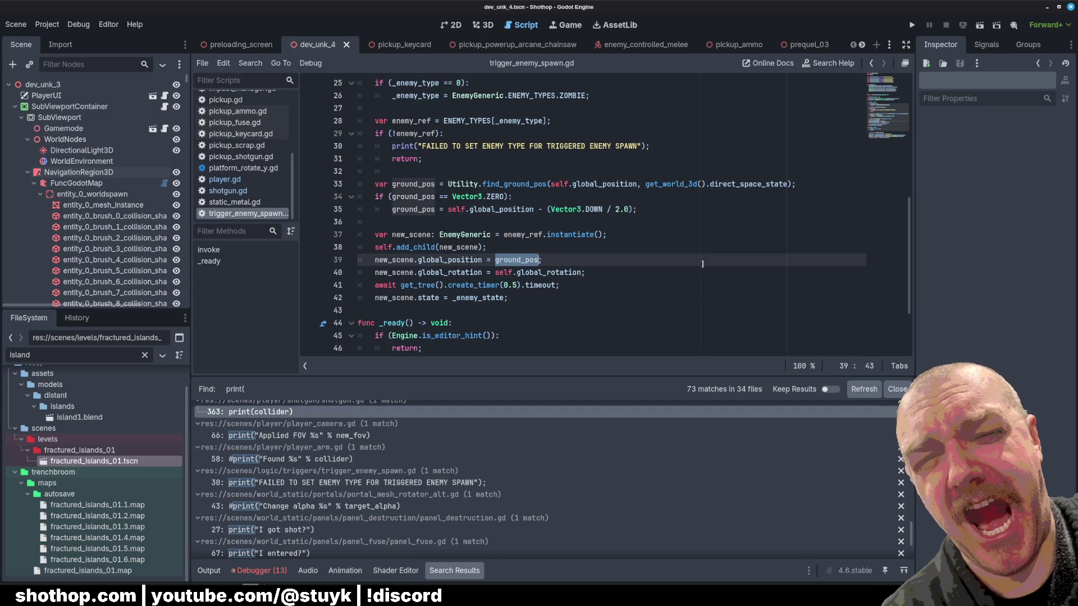
double_click(511, 272)
click(561, 286)
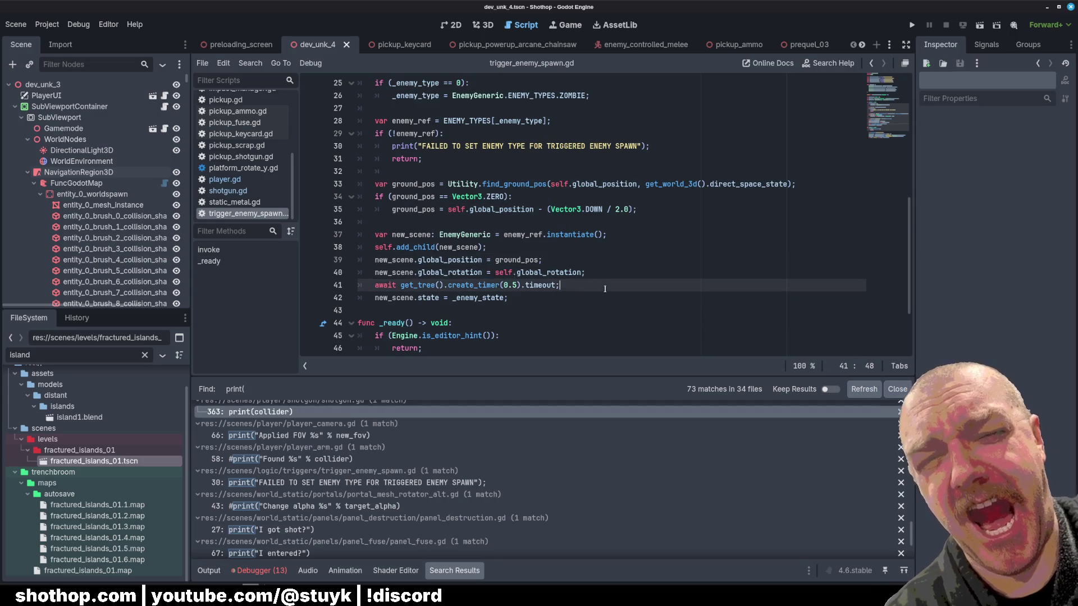
scroll(561, 253, down, 2)
click(551, 227)
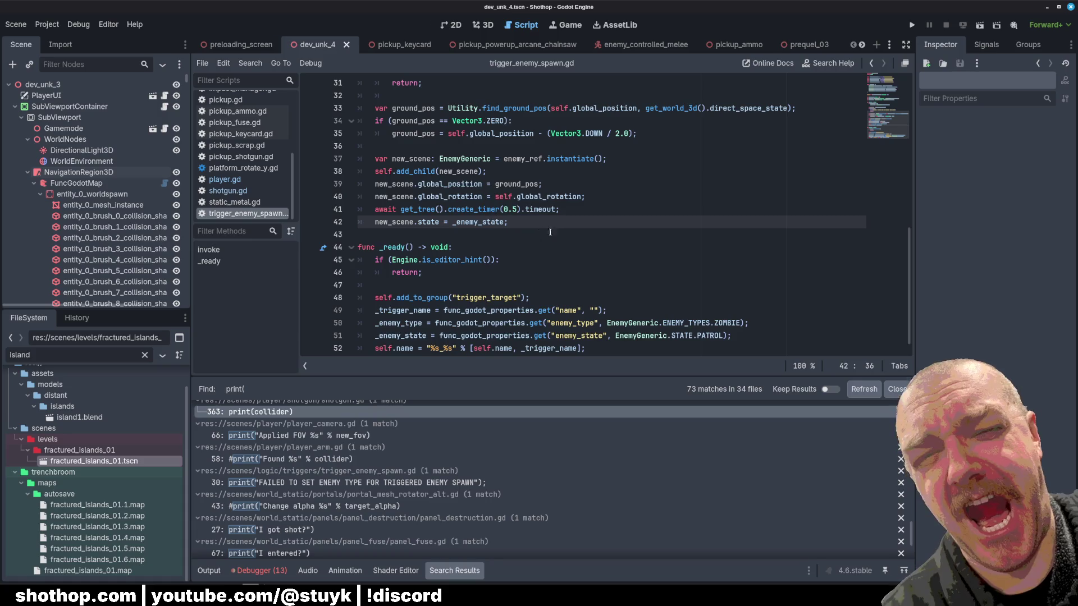
click(642, 164)
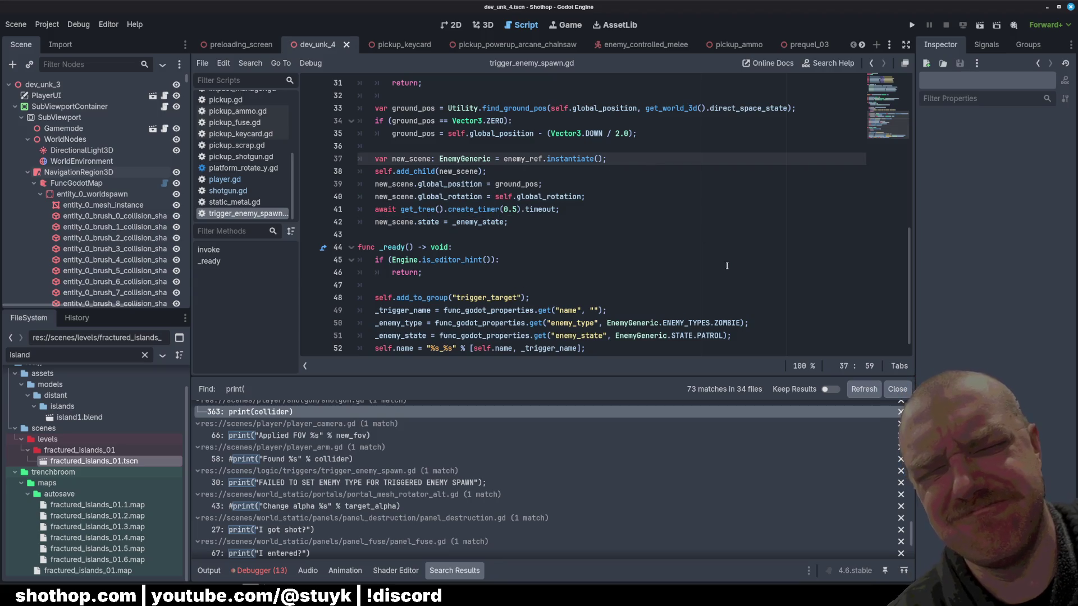
click(511, 196)
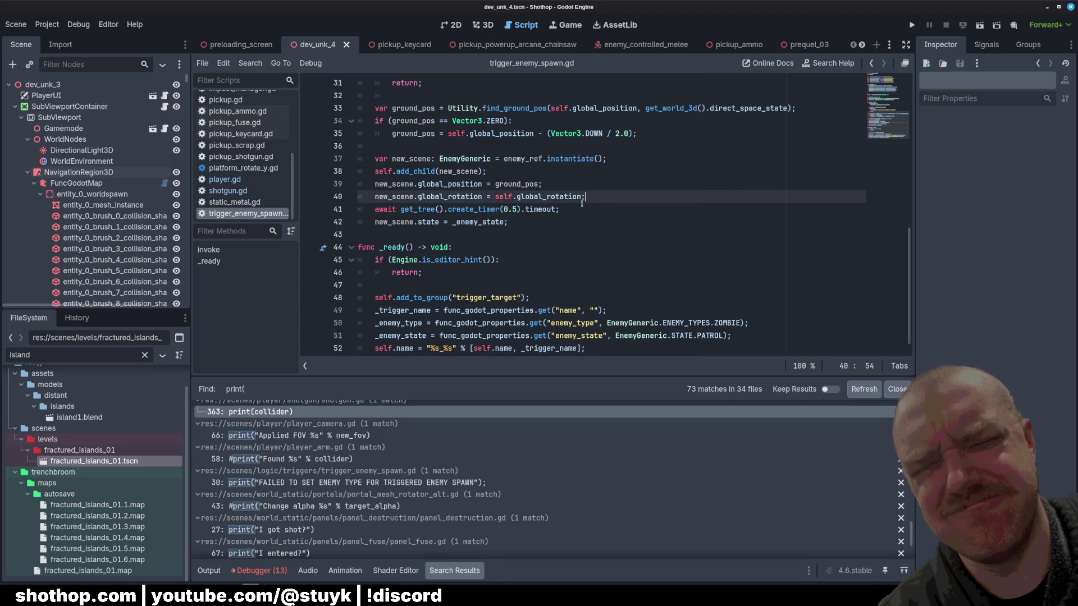
double_click(503, 210)
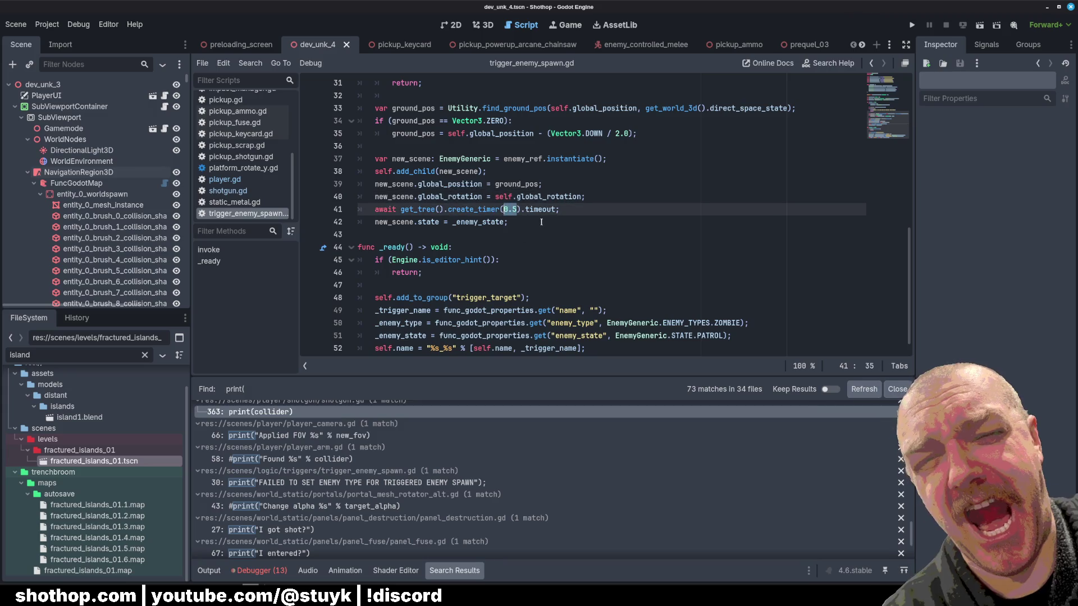
click(563, 209)
click(619, 161)
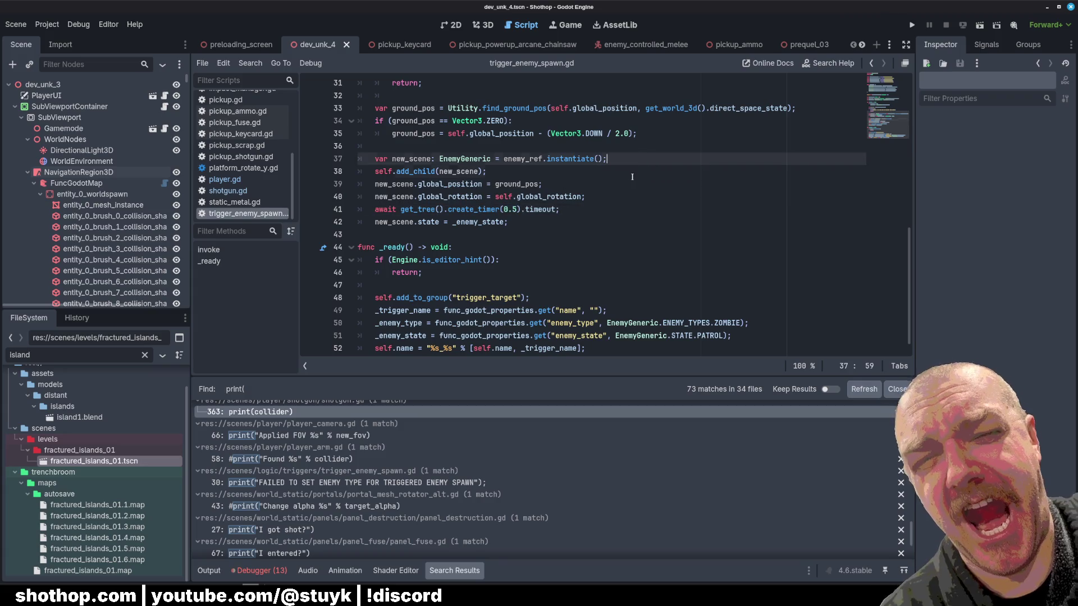
click(616, 197)
key(Down)
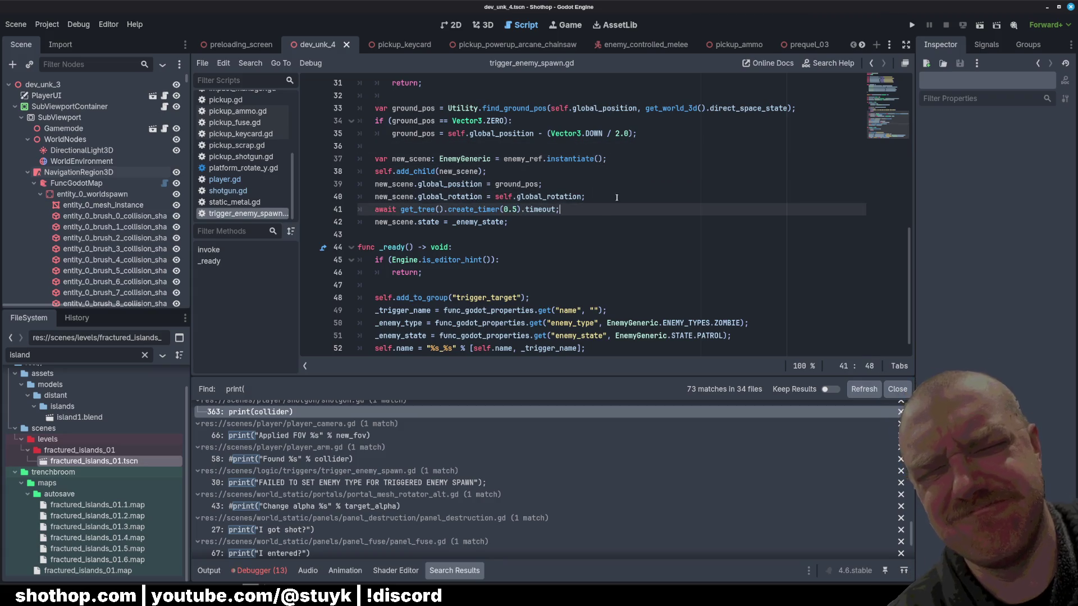
Add a new_scene.ready.connect(func(): ...) callback line above add_child in trigger_enemy_spawn.gd.
key(Up)
key(Return)
text(new_scene.)
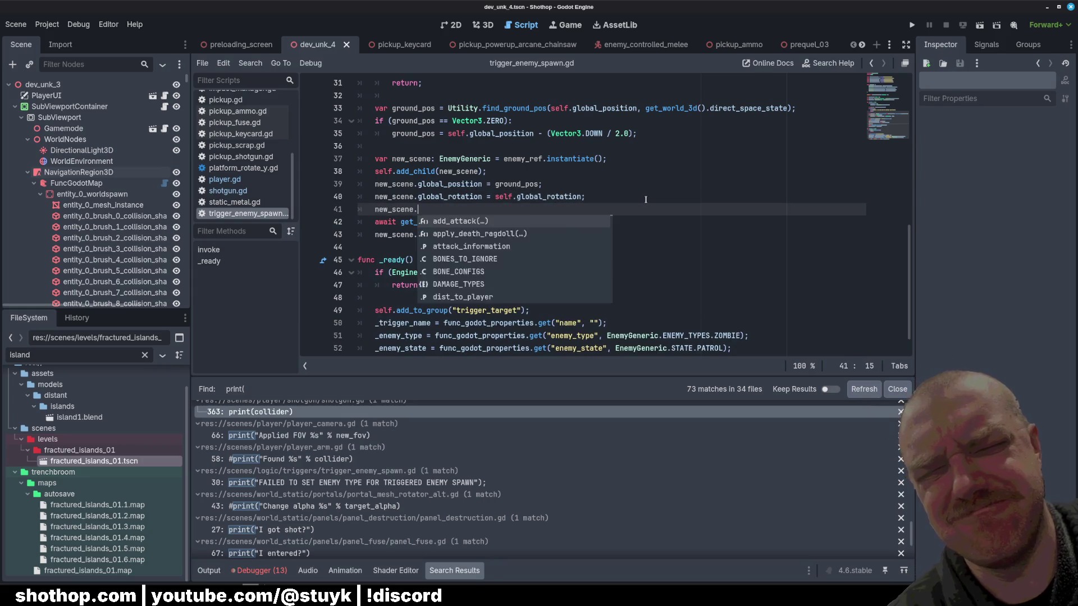
text(readyc)
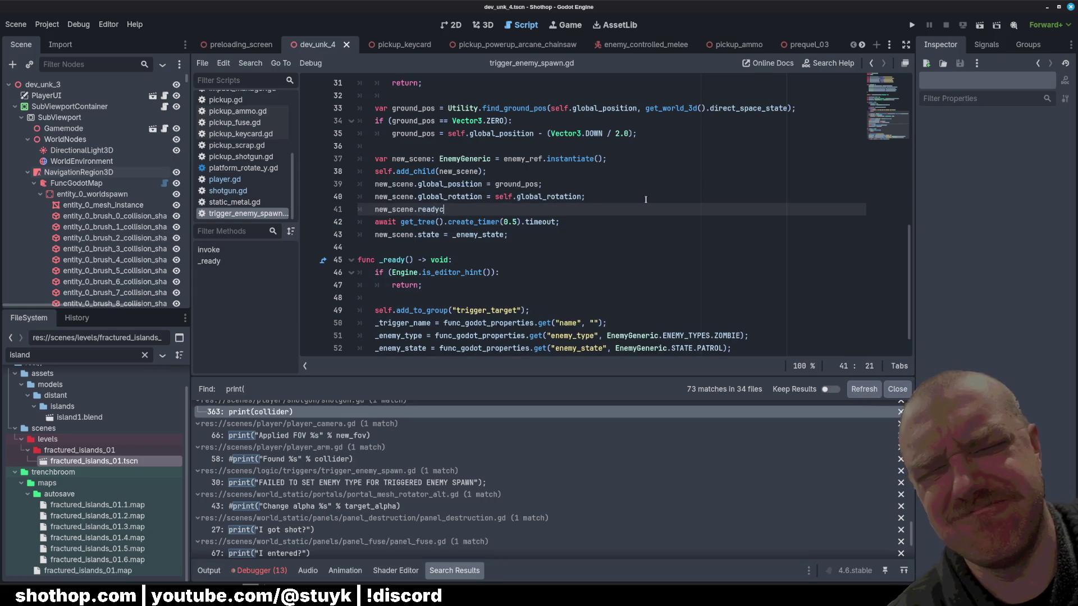
key(BackSpace)
text(.conn)
key(Return)
key(Up)
key(Up)
key(Up)
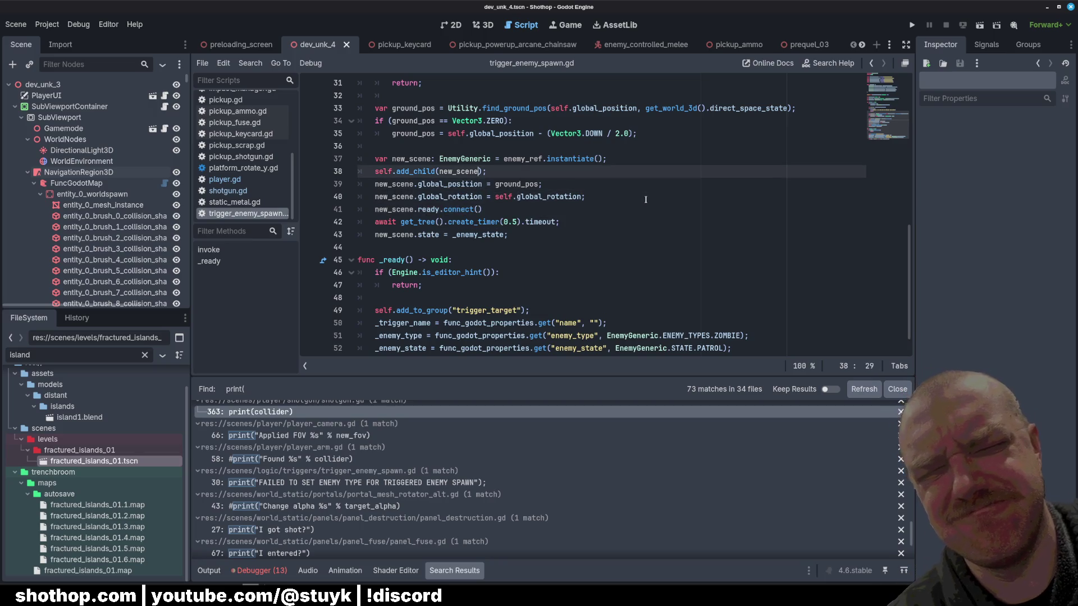
key(Down)
key(Down)
key(Down)
text(fyu)
key(alt+Up)
key(alt+Up)
key(alt+Up)
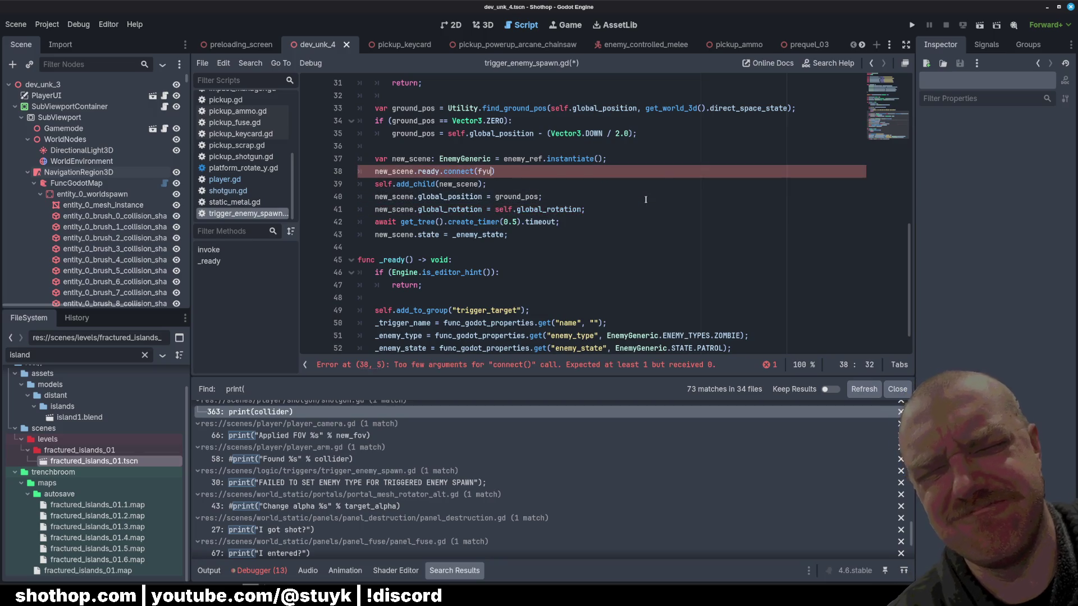
key(BackSpace)
key(BackSpace)
text(unc():)
key(Return)
key(Return)
Move the new_scene.state = _enemy_state assignment into the ready callback and fix its indentation.
click(581, 269)
key(Up)
scroll(580, 269, up, 1)
key(alt+Up)
key(alt+Up)
key(alt+Up)
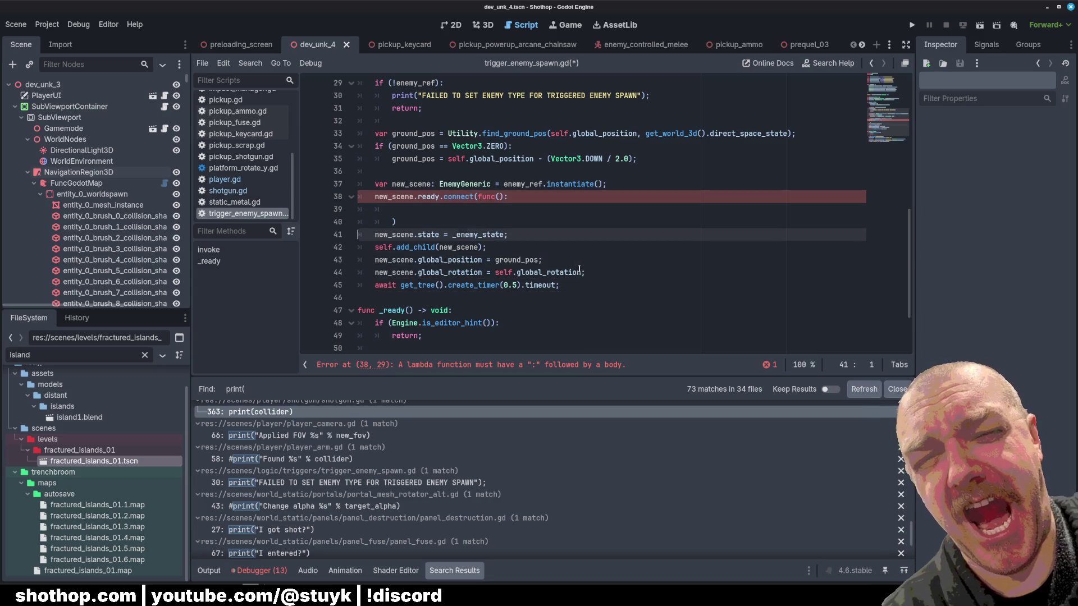
key(Tab)
key(Up)
key(BackSpace)
key(BackSpace)
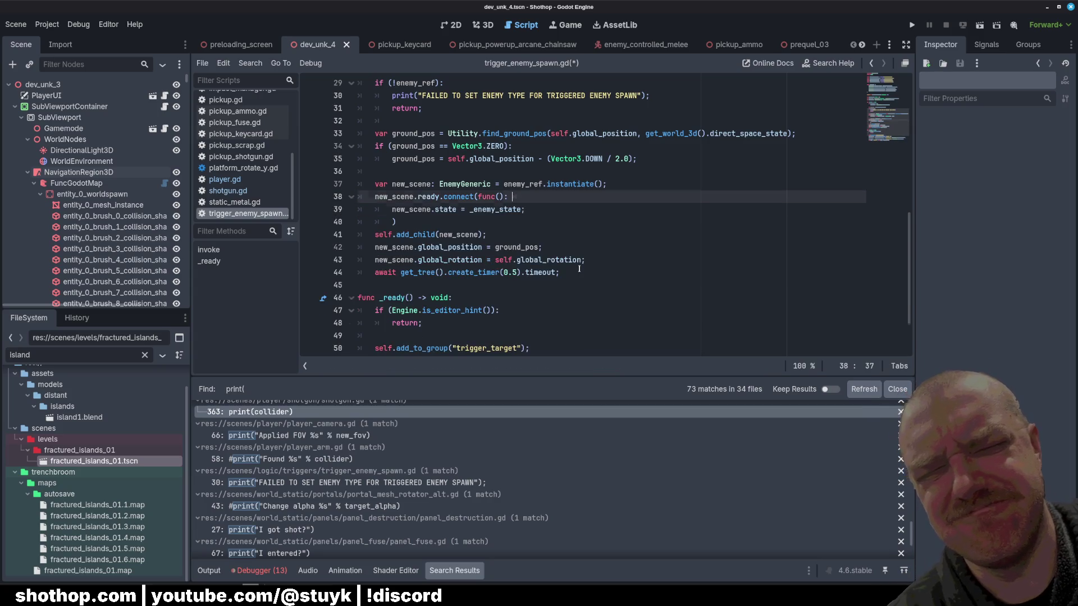
key(Down)
key(Down)
key(shift+Tab)
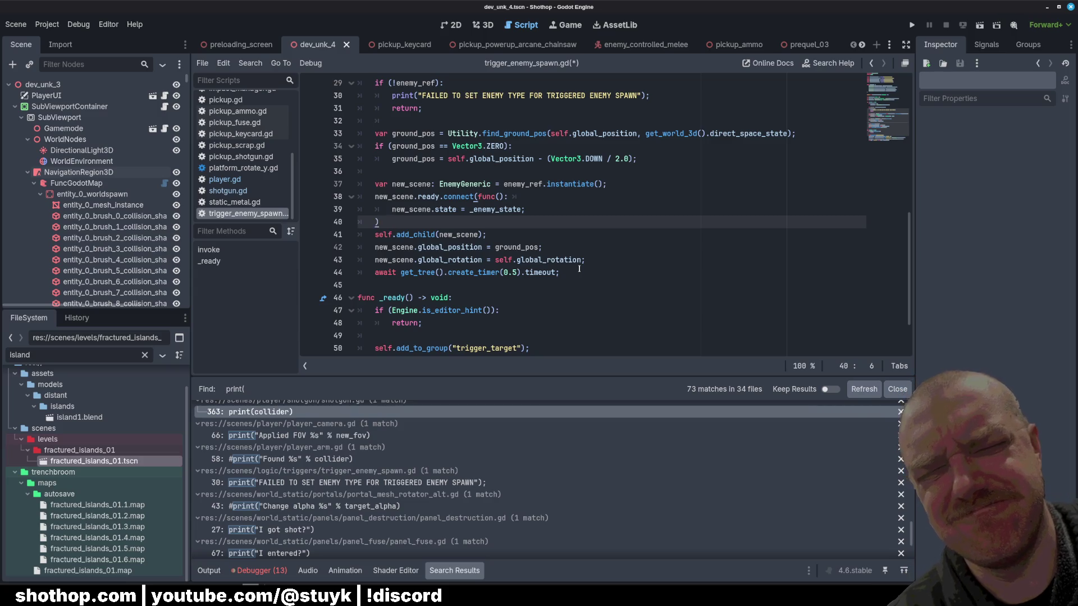
text(;)
Add a blank line after the ready callback and save the script.
click(537, 194)
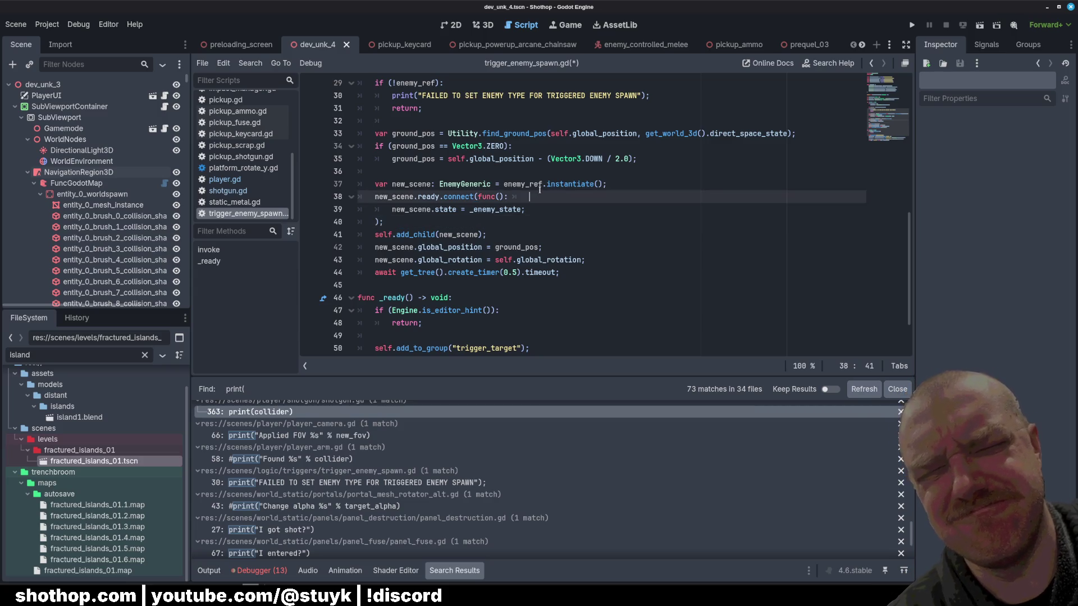
click(540, 185)
key(ctrl+s)
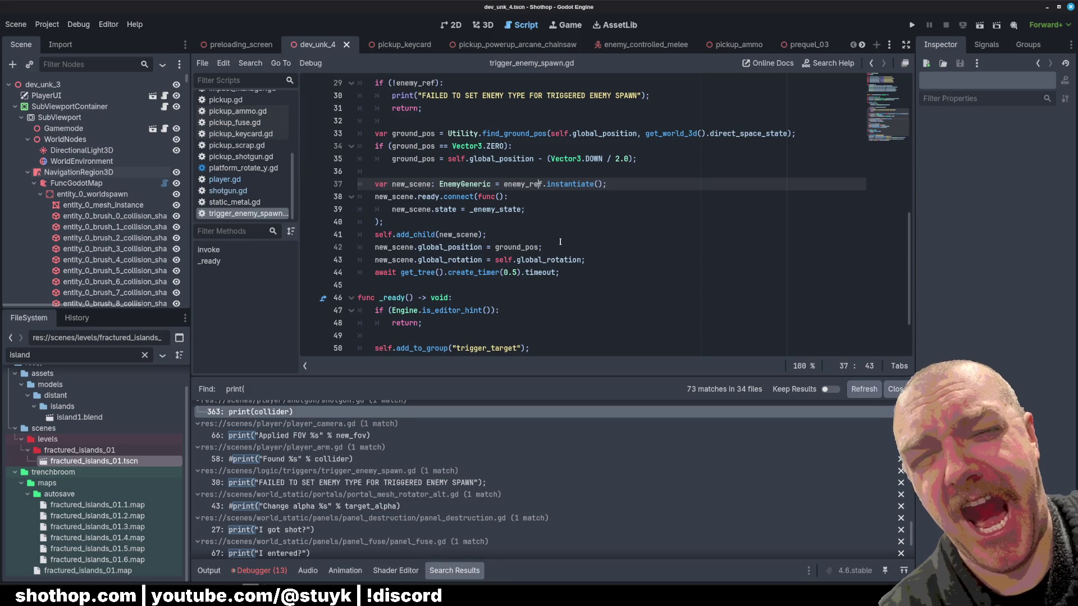
click(581, 247)
key(ctrl+s)
click(538, 224)
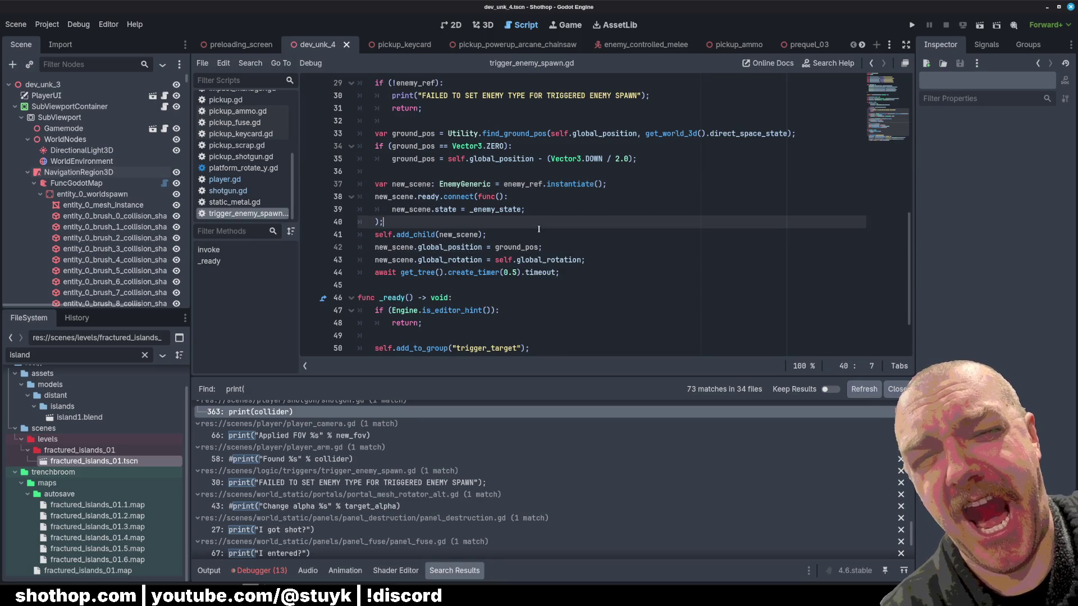
key(Return)
key(ctrl+s)
click(695, 173)
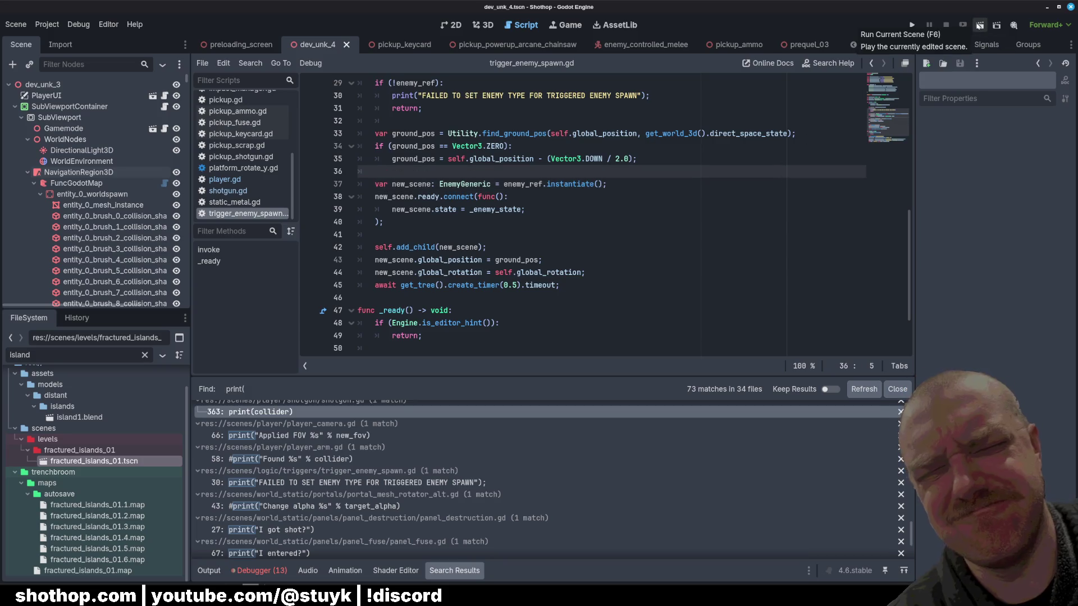
Delete the 0.5-second await timer line, save, and run the current level scene.
click(483, 221)
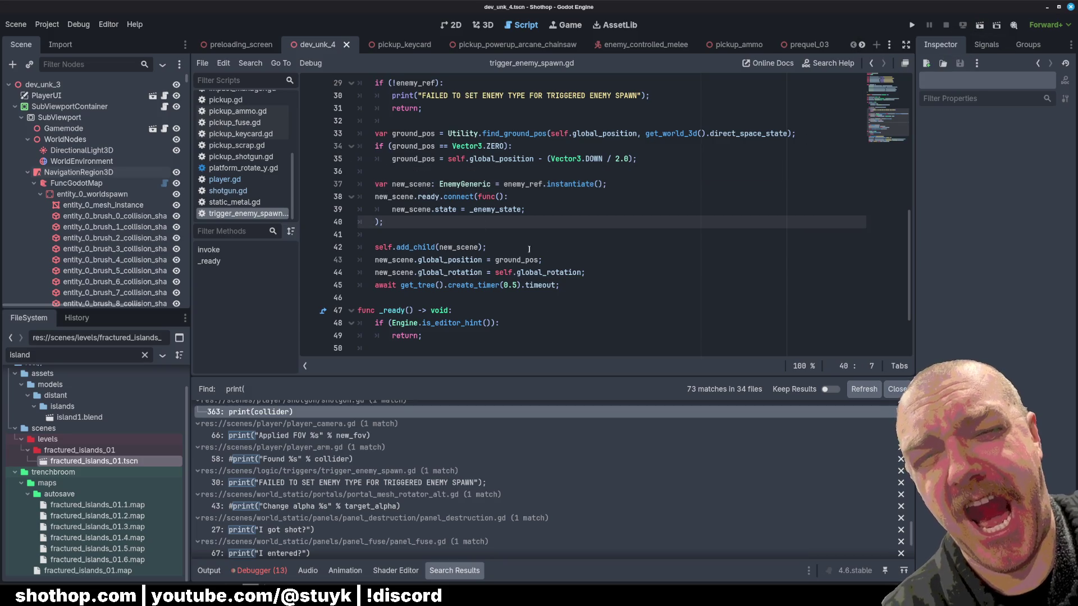
mouse_move(634, 289)
mouse_down()
mouse_move(365, 197)
mouse_move(324, 295)
mouse_up()
key(shift+Up)
key(BackSpace)
key(Up)
key(Up)
key(Up)
key(End)
key(ctrl+s)
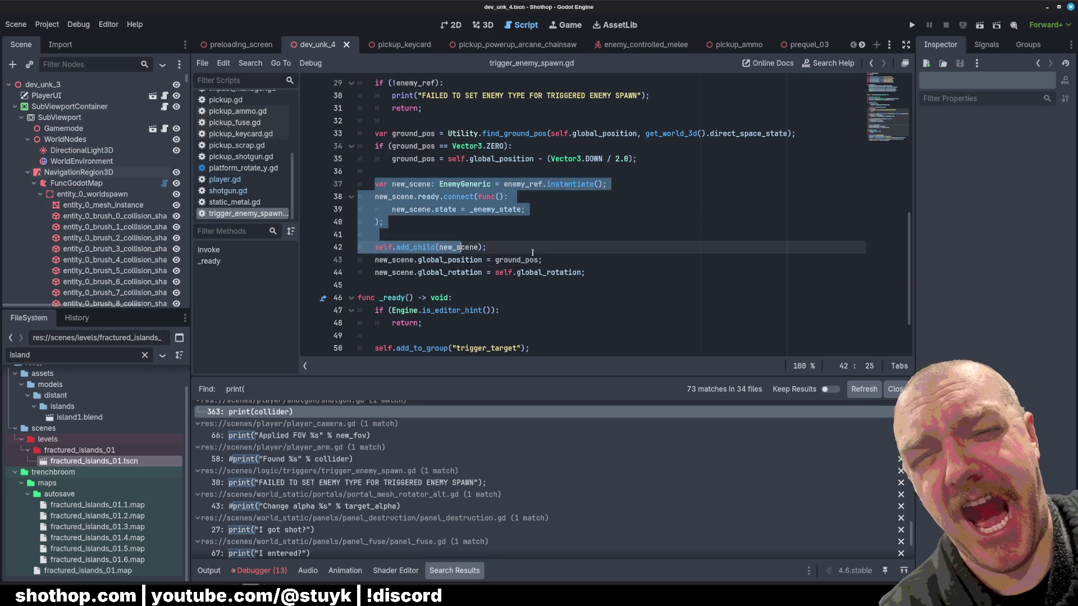
click(980, 25)
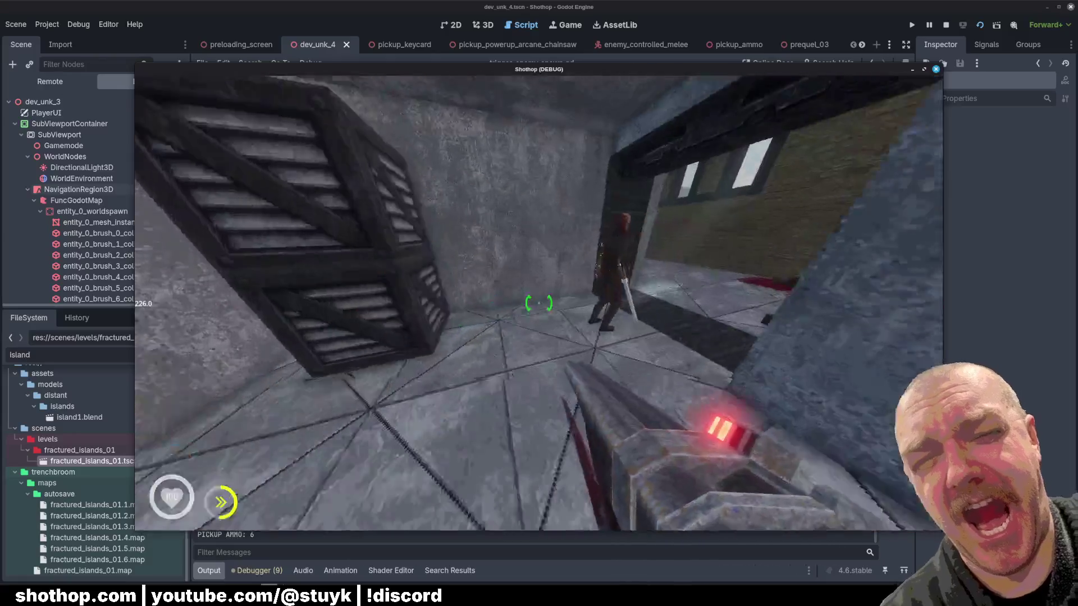
Pause the running Shothop playtest after testing the spawned enemies.
key(Escape)
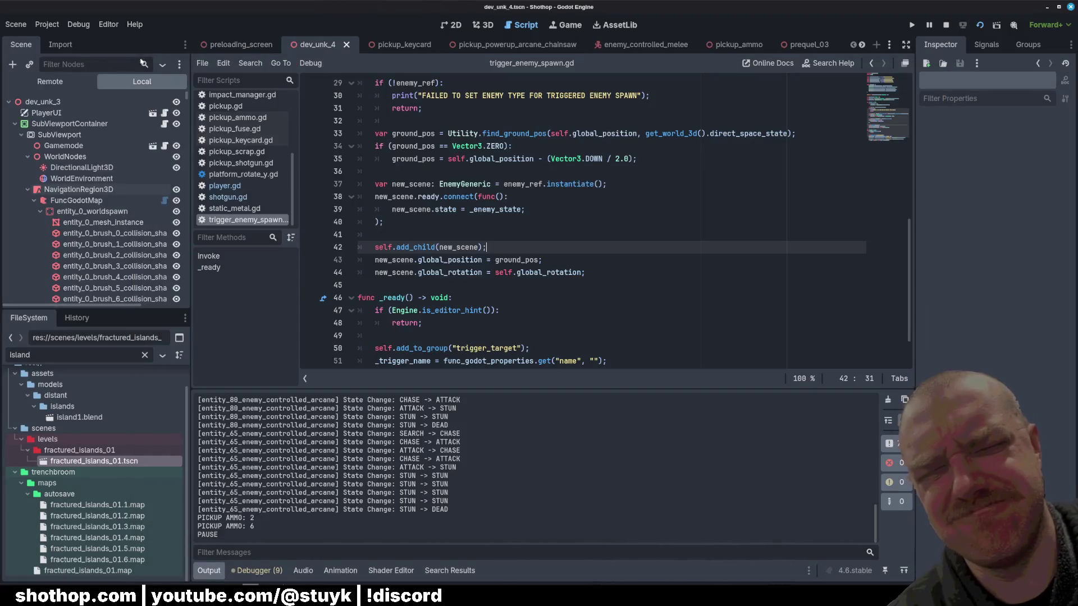
Filter the Remote scene tree for 'enemy' and inspect the entity_22 and entity_91 melee enemies.
click(50, 81)
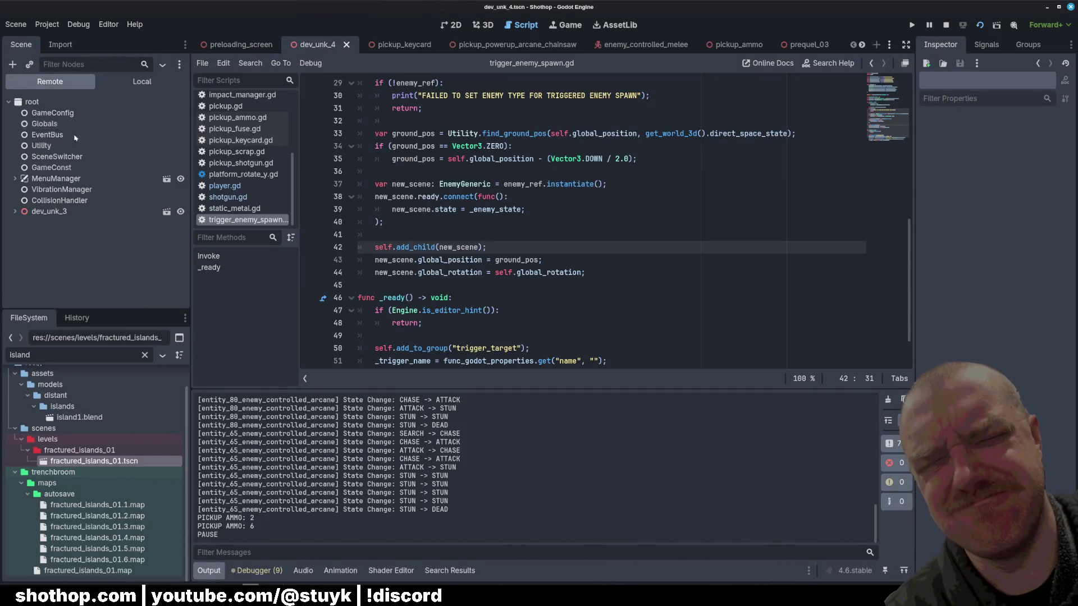
click(72, 64)
text(enemy)
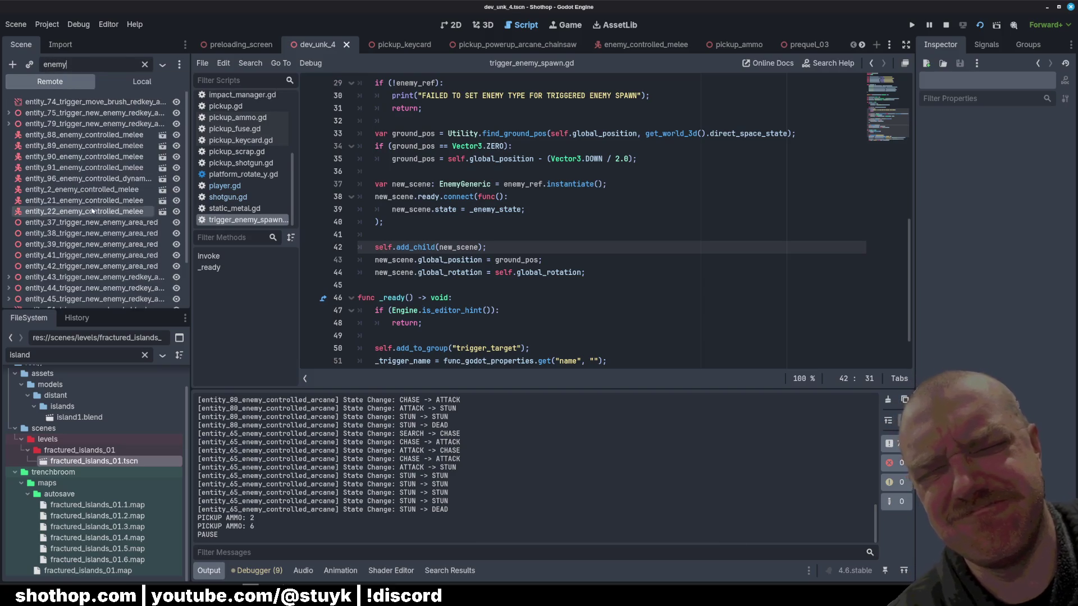
click(84, 212)
key(alt+Tab)
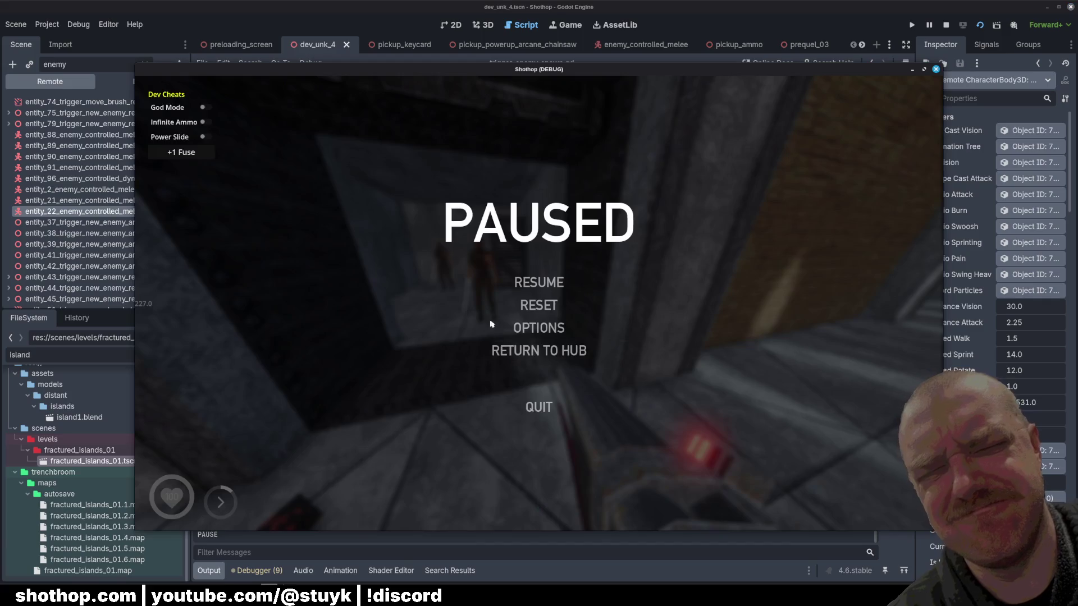
key(alt+Tab)
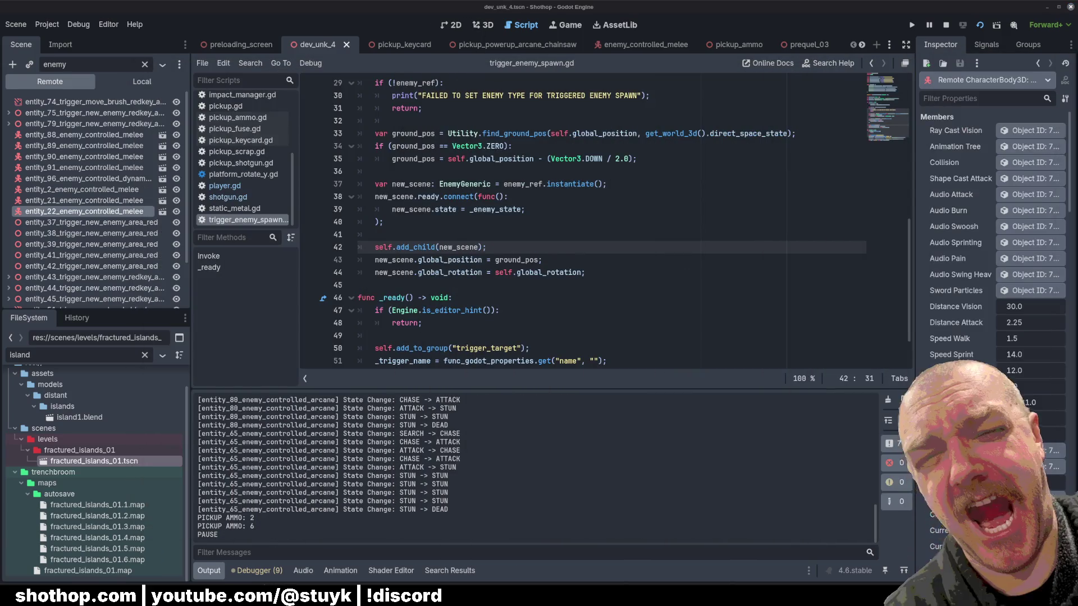
click(85, 168)
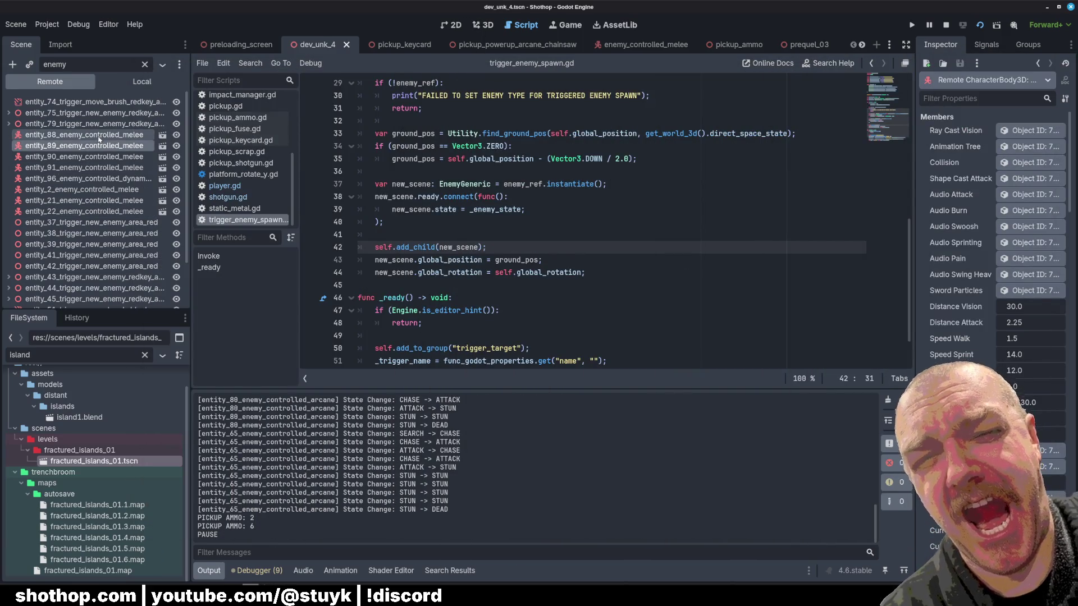
key(Down)
key(Down)
key(Down)
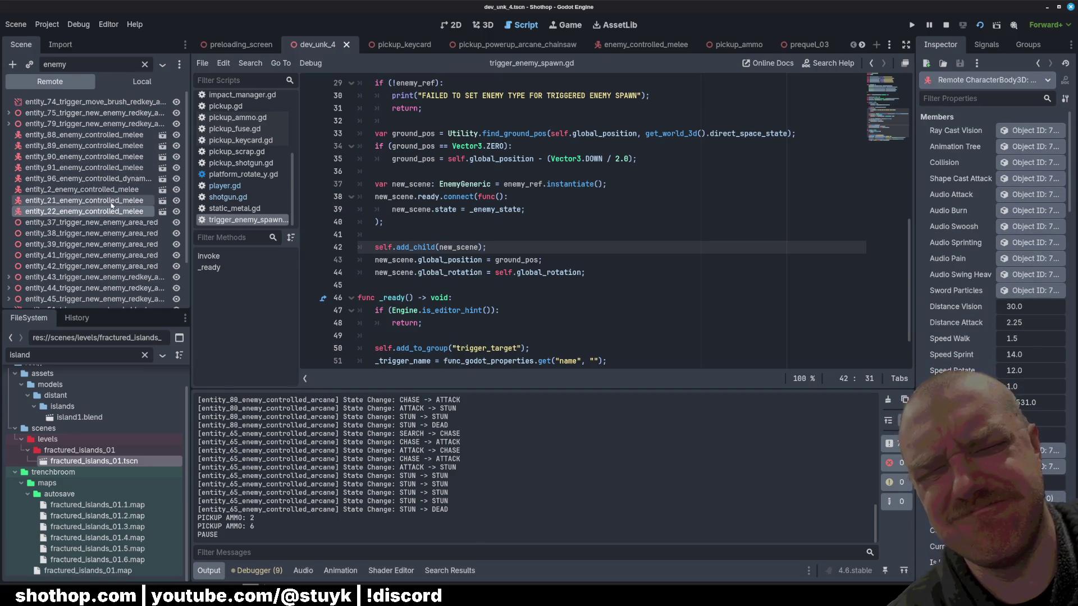
scroll(111, 215, down, 2)
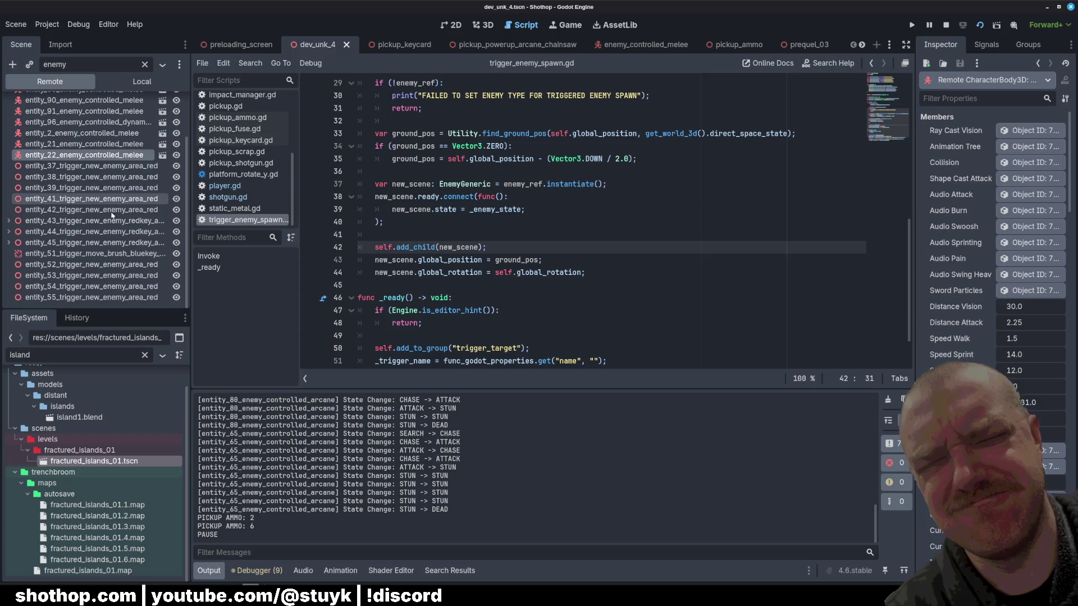
Expand the entity_45, entity_44 and entity_43 spawn triggers and inspect their spawned EnemyControlledMelee.
click(8, 244)
click(65, 253)
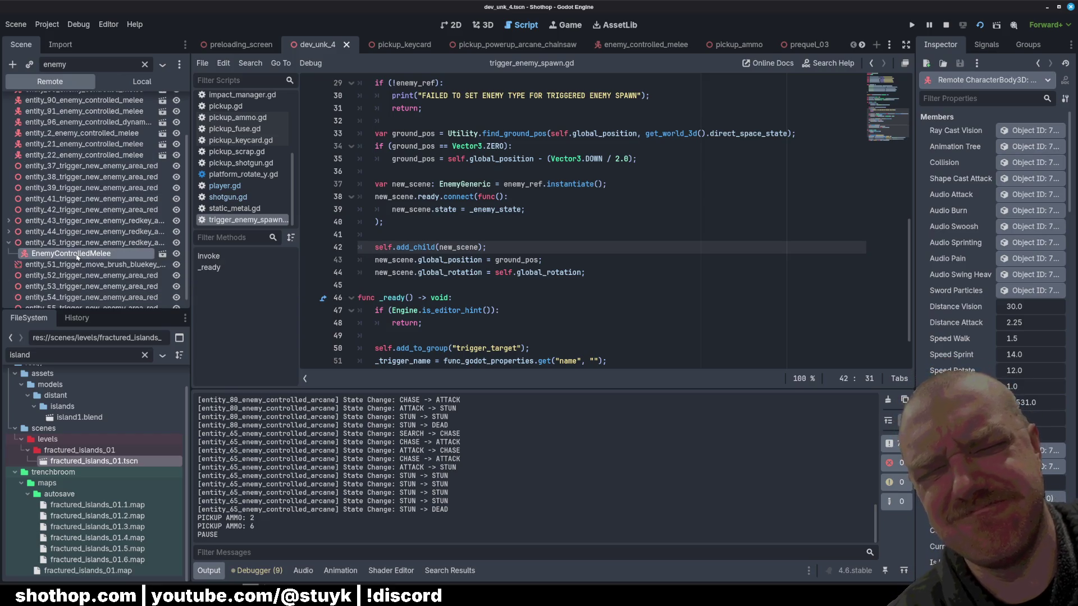
click(8, 231)
click(35, 243)
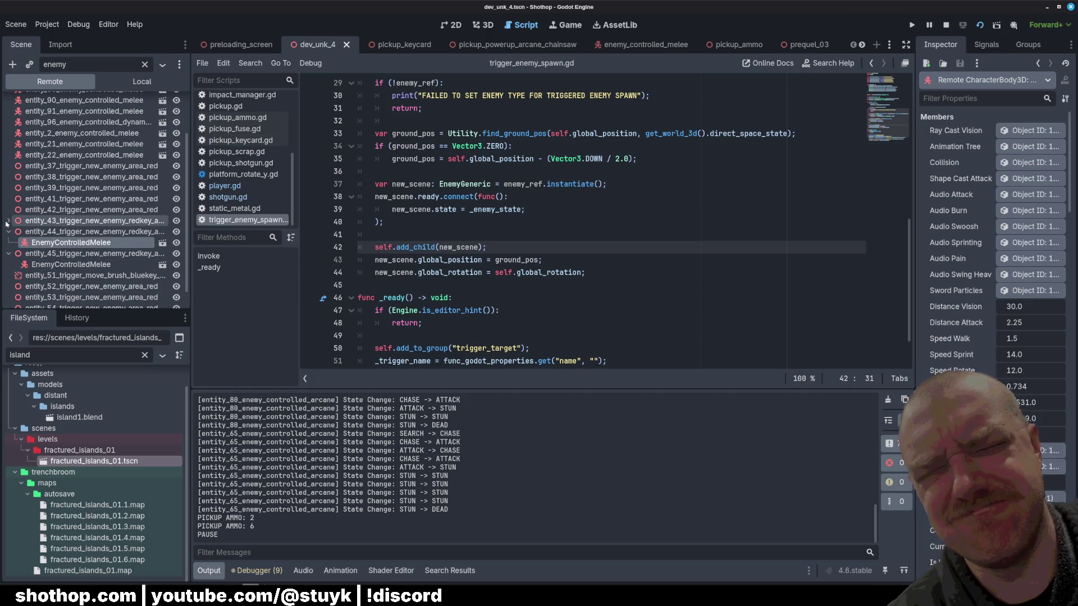
click(8, 221)
click(35, 232)
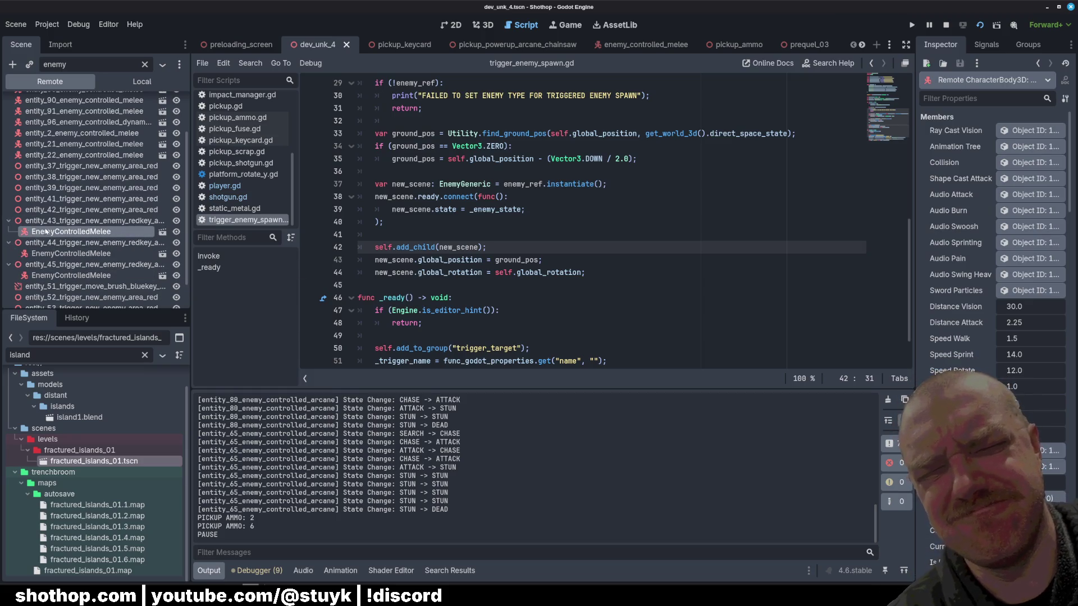
Expand entity_79 and entity_75, select the spawned enemy, and widen the Inspector.
scroll(53, 214, up, 3)
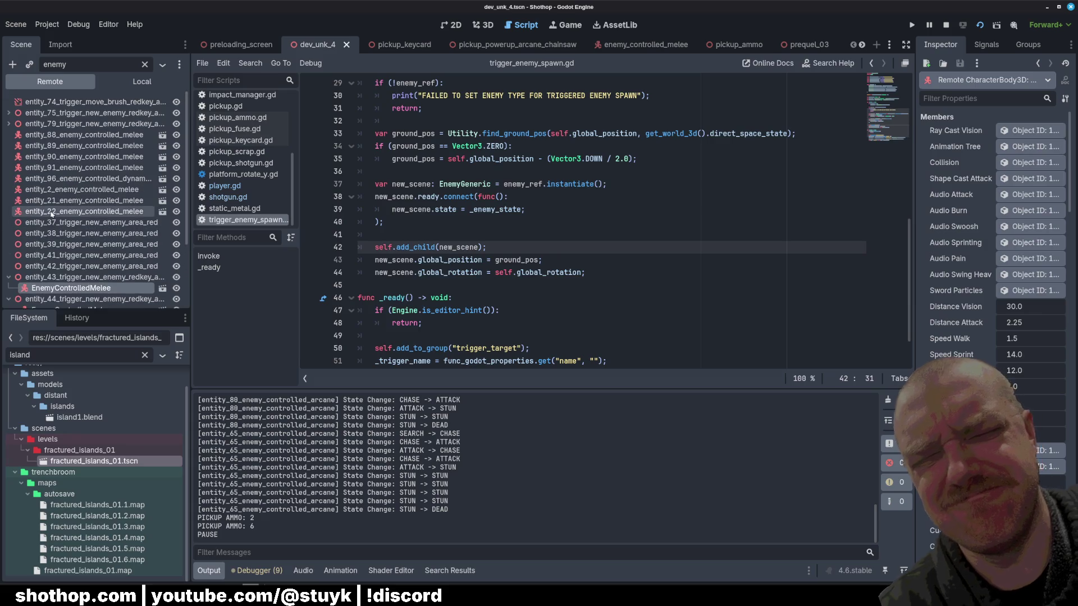
click(8, 123)
click(8, 113)
click(67, 124)
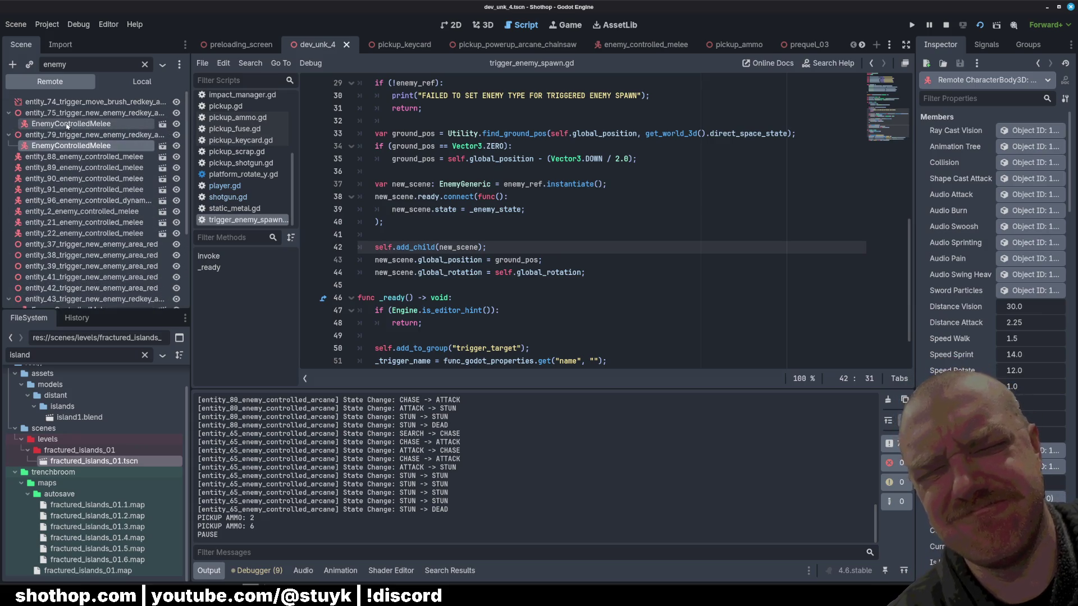
click(68, 112)
click(68, 124)
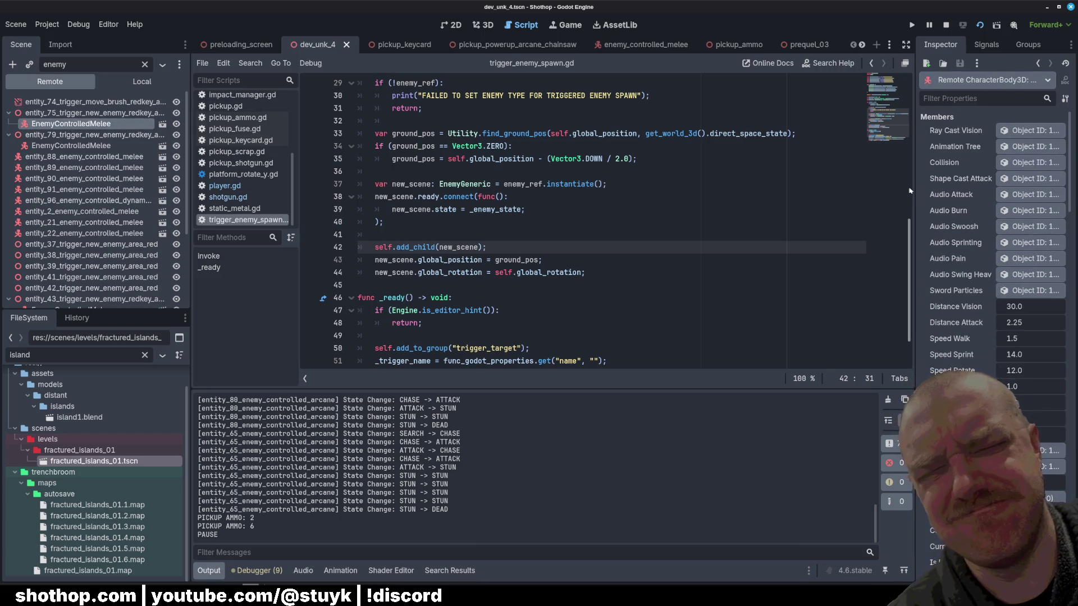
drag(914, 189, 767, 188)
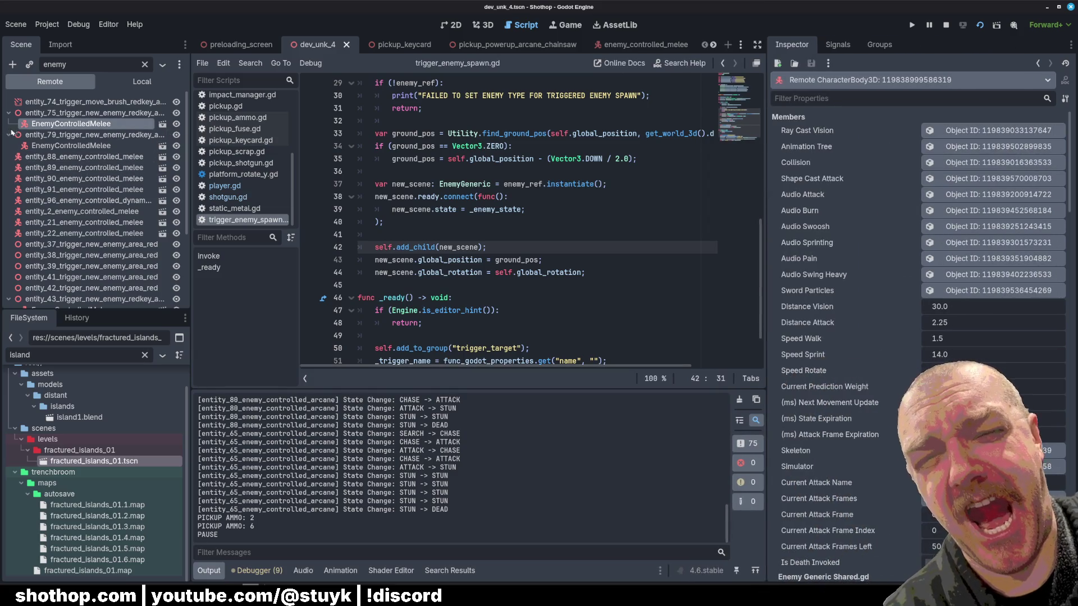
Check the context menus of the entity_75 and spawned enemy nodes, then clear the 'enemy' filter.
ctrl+click(73, 145)
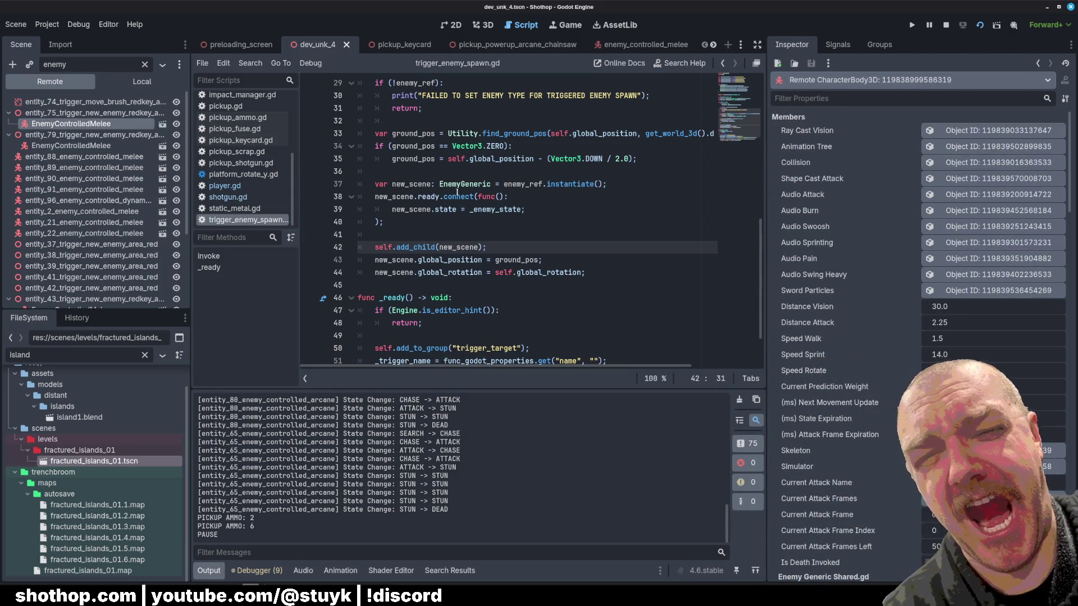
click(62, 113)
right_click(56, 122)
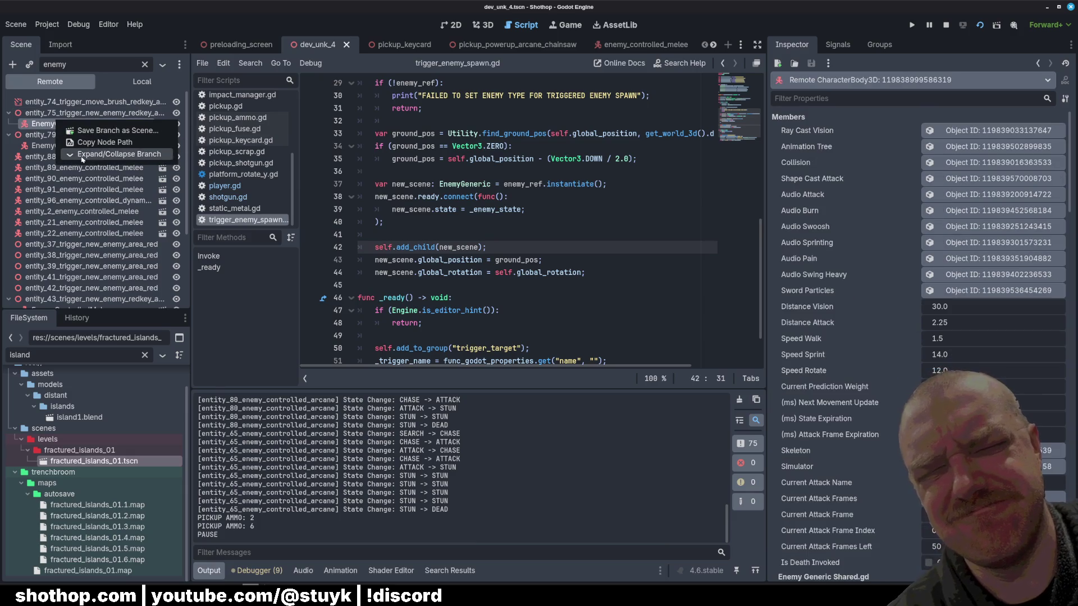
click(83, 159)
right_click(47, 128)
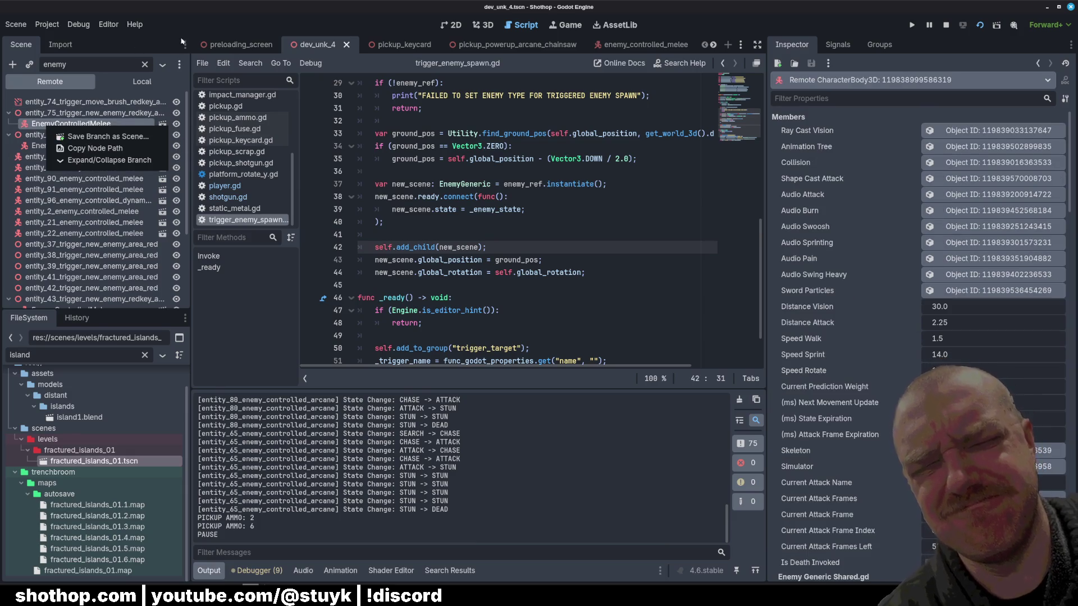
click(143, 64)
click(144, 64)
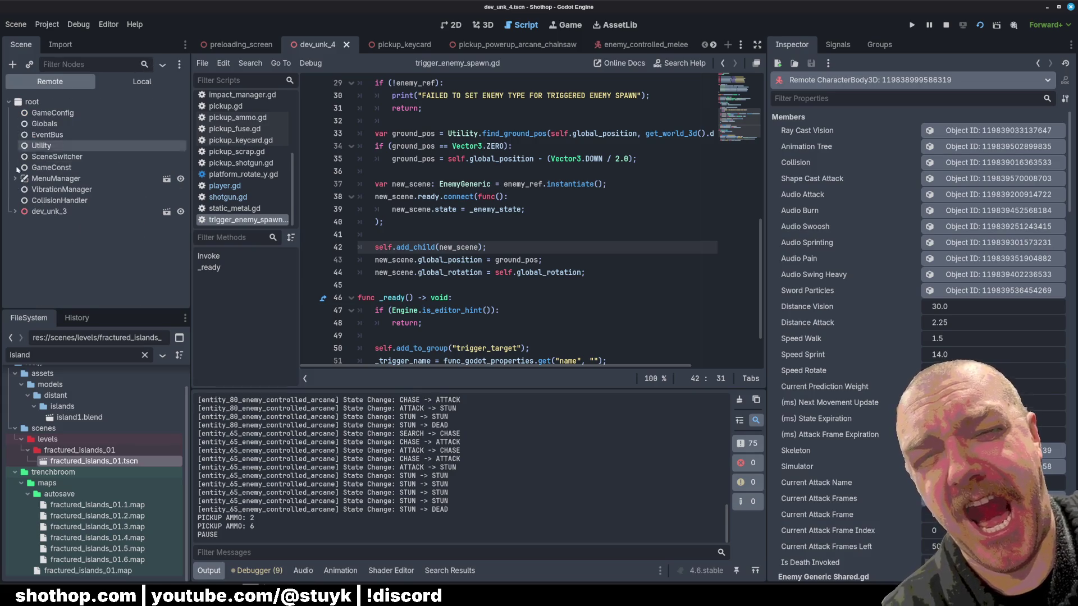
Expand dev_unk_3 > SubViewport > NavigationRegion3D > FuncGodotMap and select entity_75's spawned EnemyControlledMelee.
click(15, 211)
click(22, 233)
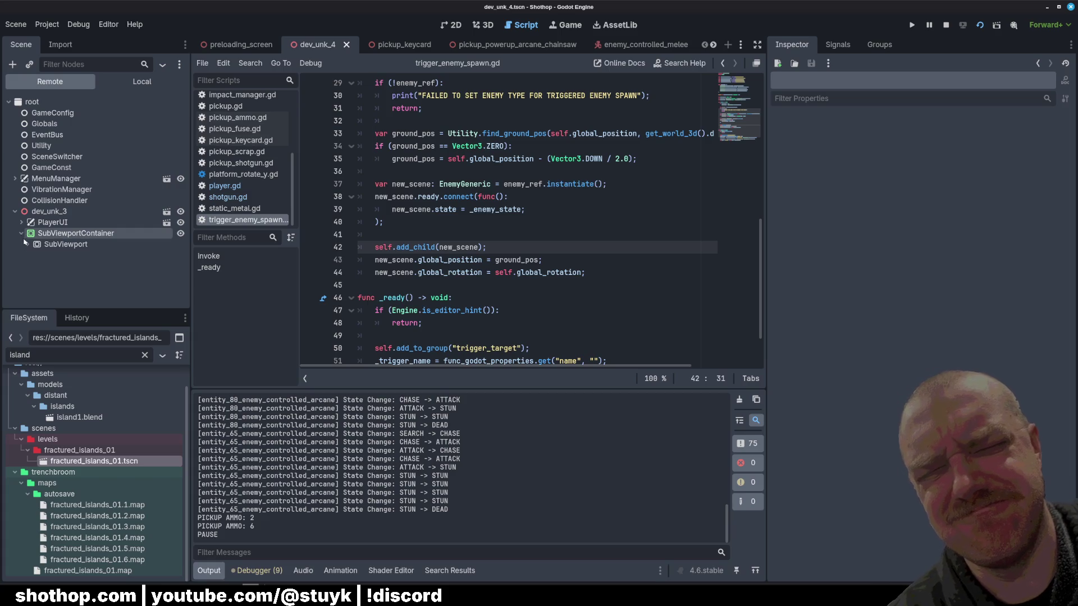
click(27, 245)
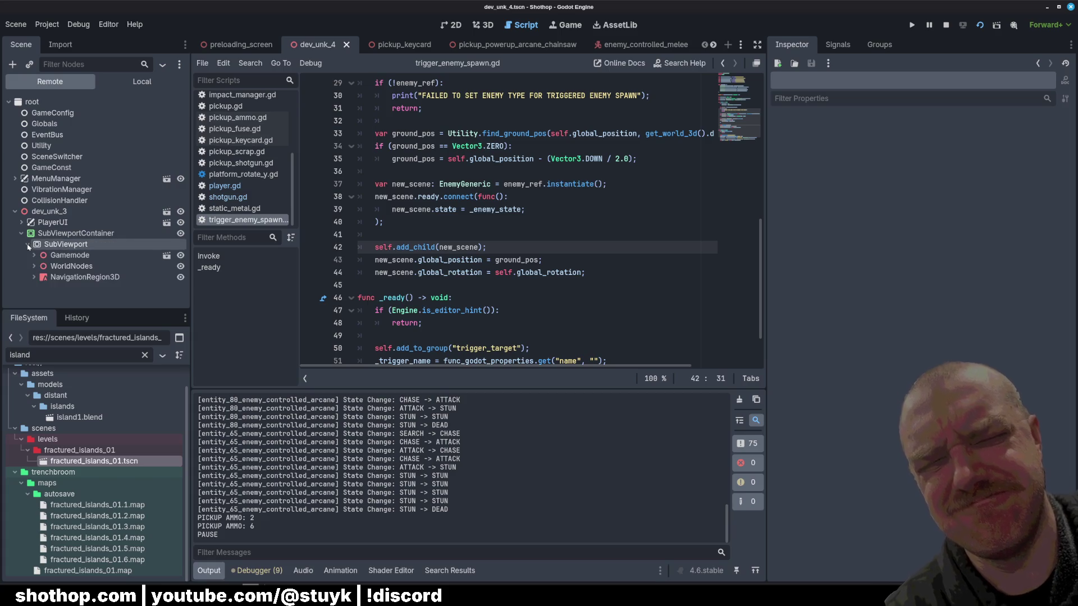
click(34, 277)
click(41, 288)
scroll(34, 270, down, 5)
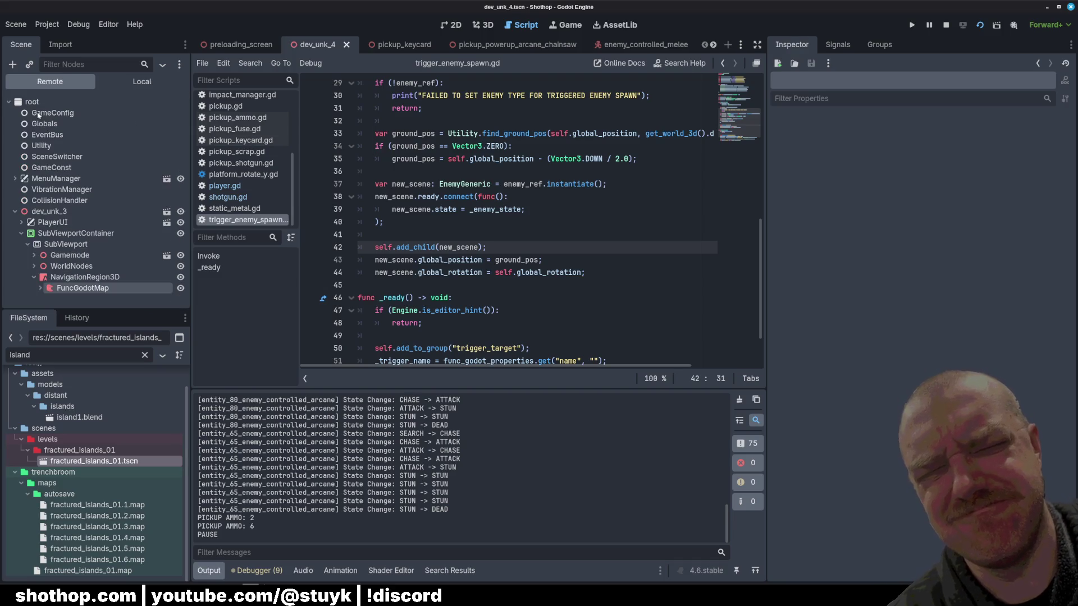
click(60, 288)
scroll(60, 287, down, 1)
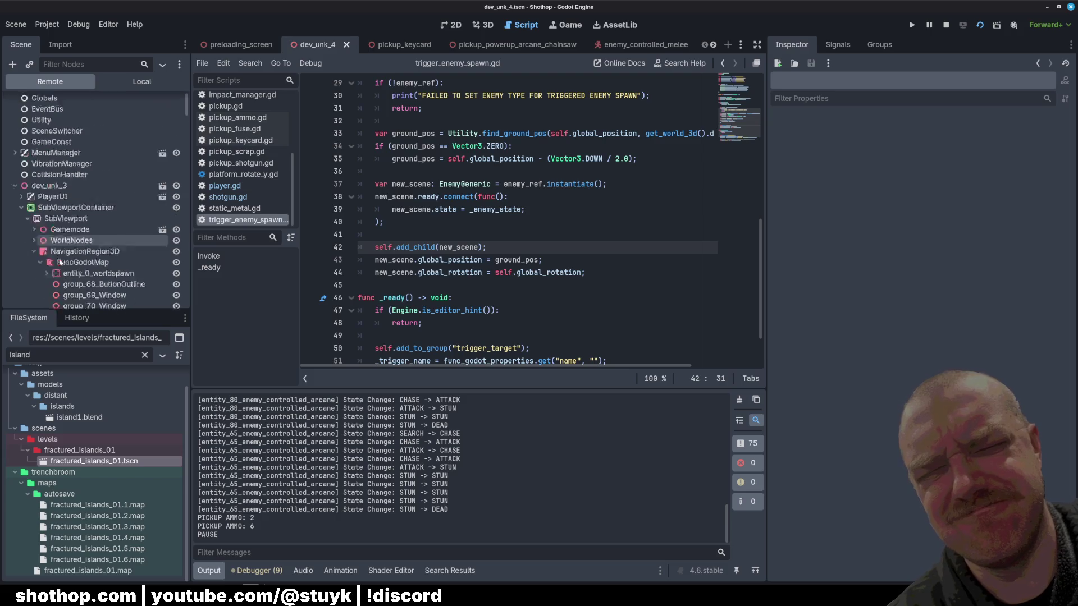
scroll(60, 262, down, 10)
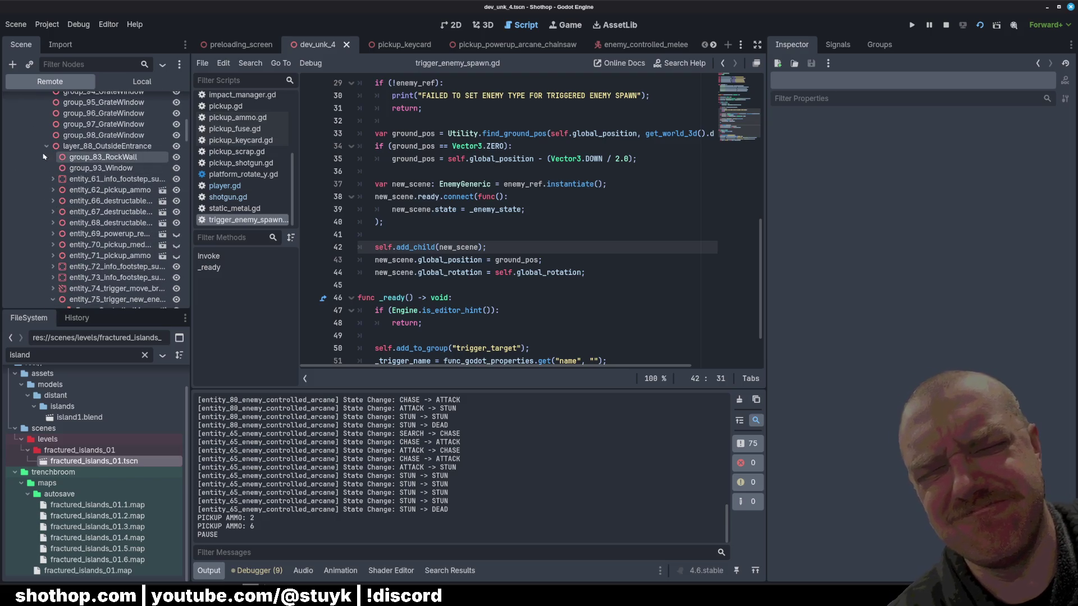
scroll(84, 196, down, 3)
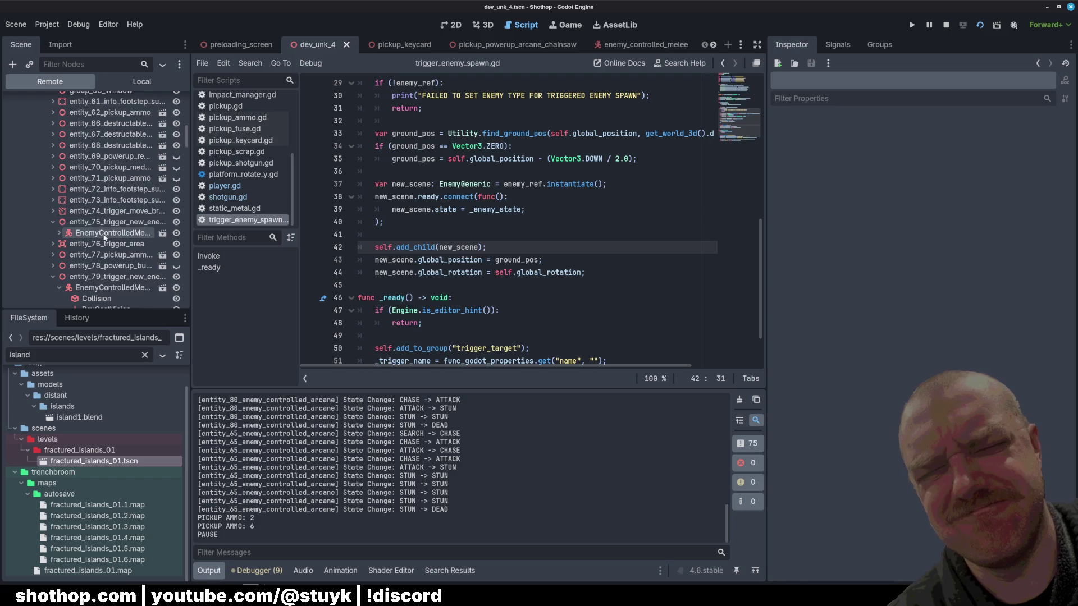
click(104, 233)
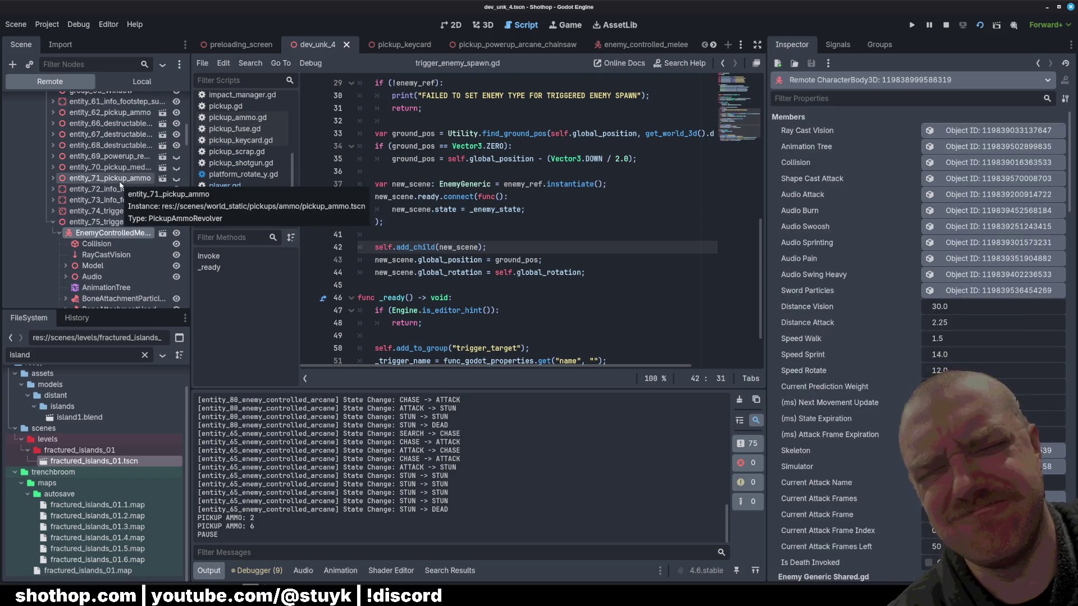
Resume the game, walk forward down the corridor toward the enemies, then pause again.
scroll(114, 224, down, 2)
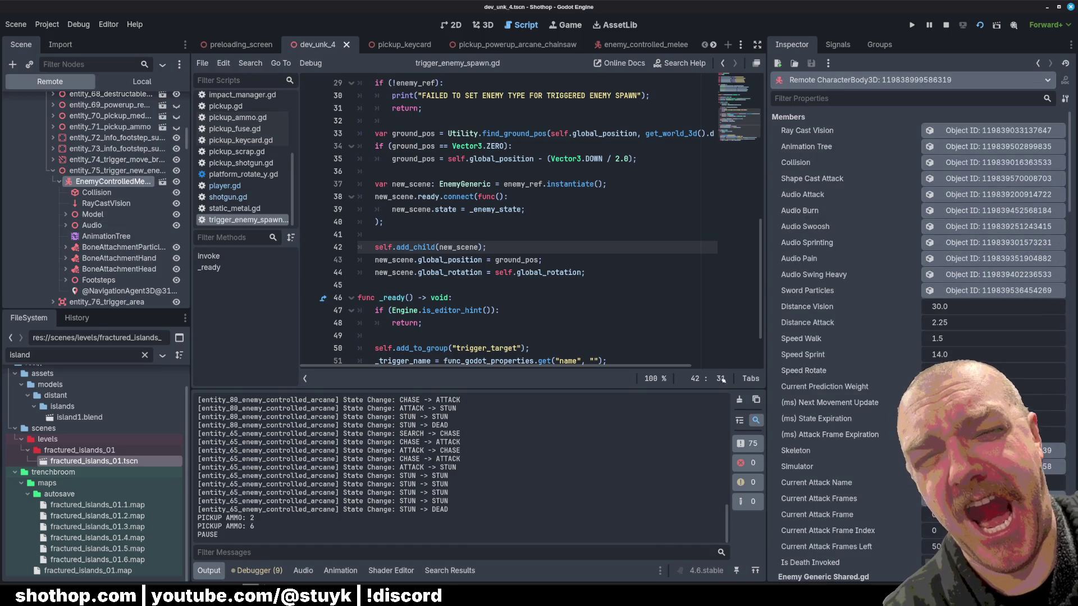
key(alt+Tab)
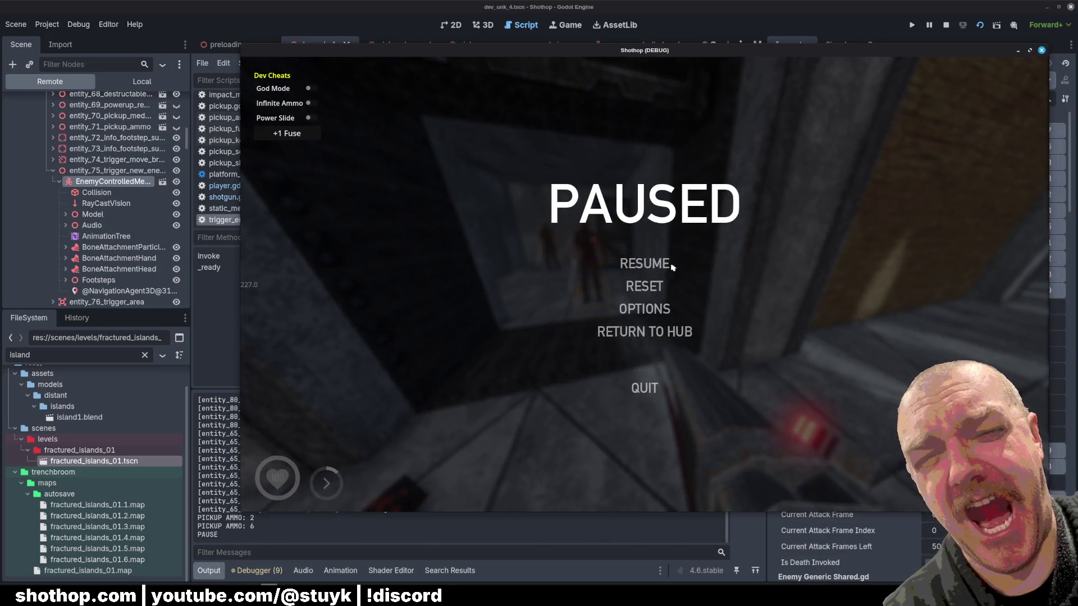
key(Escape)
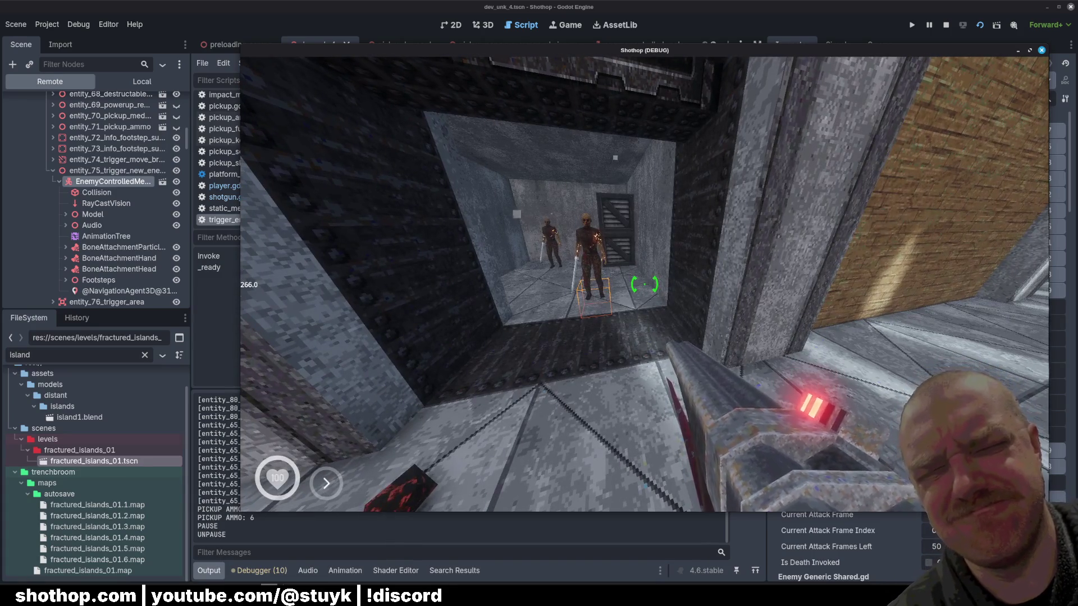
key(w)
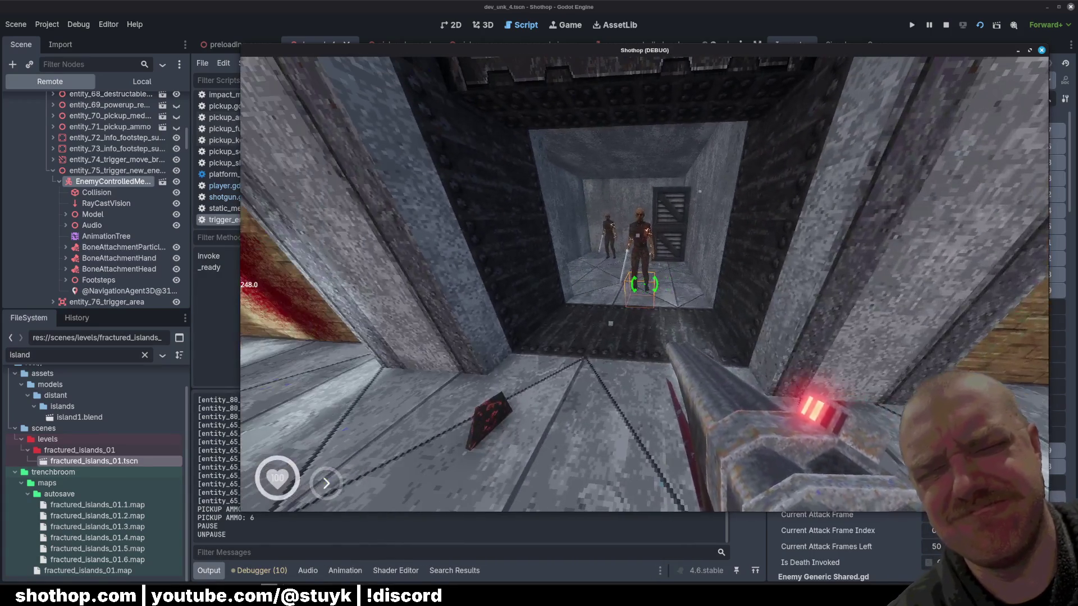
key(Escape)
key(alt+Tab)
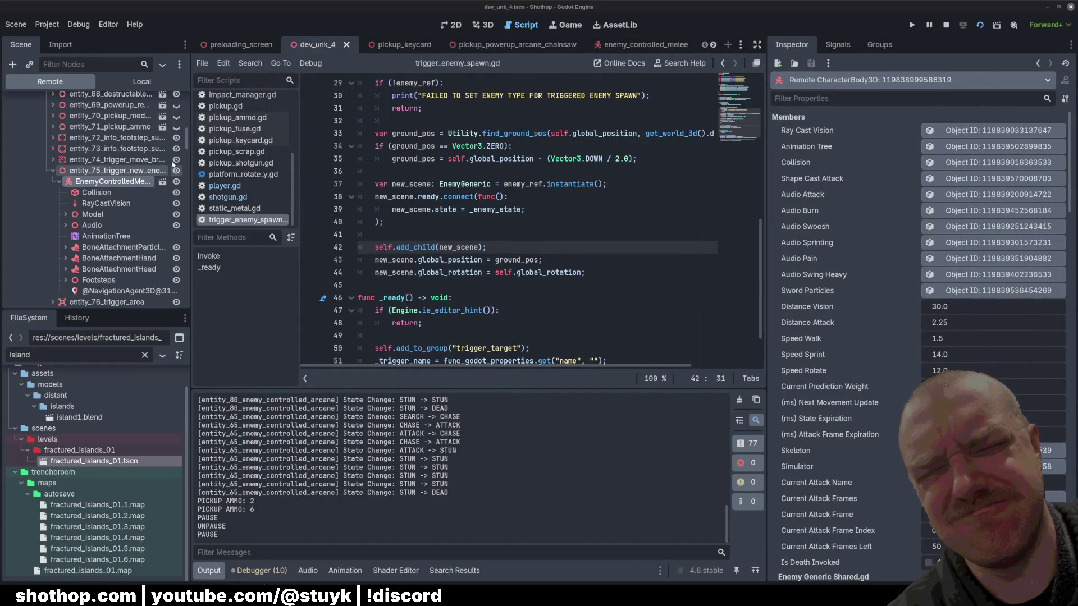
Scroll the Inspector to the Enemy Generic Shared values: State 1, Health 12.0, Gravity 28.0.
scroll(891, 309, down, 3)
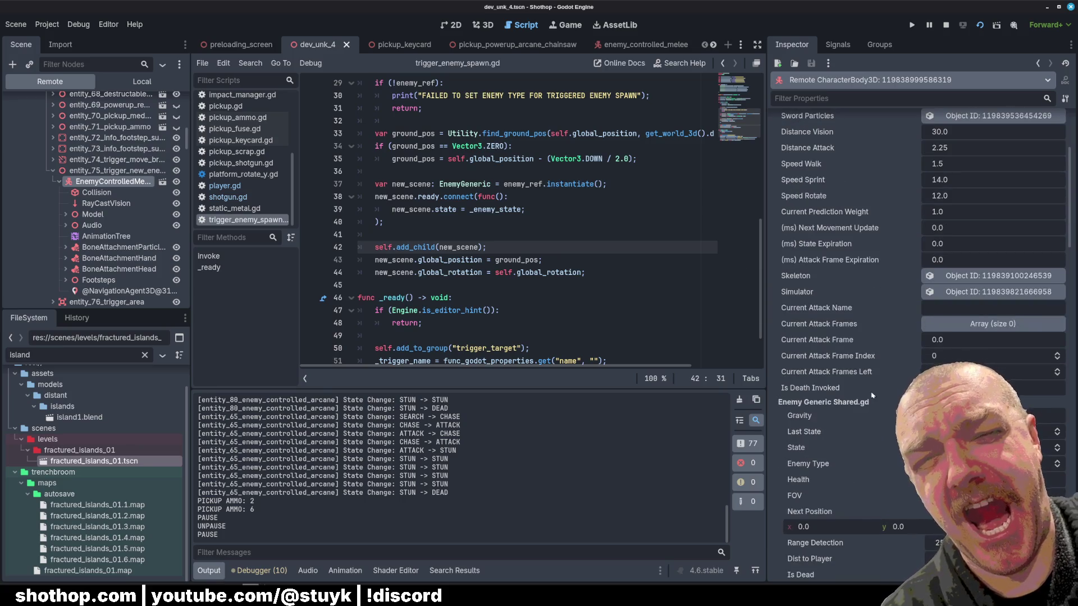
scroll(874, 345, down, 2)
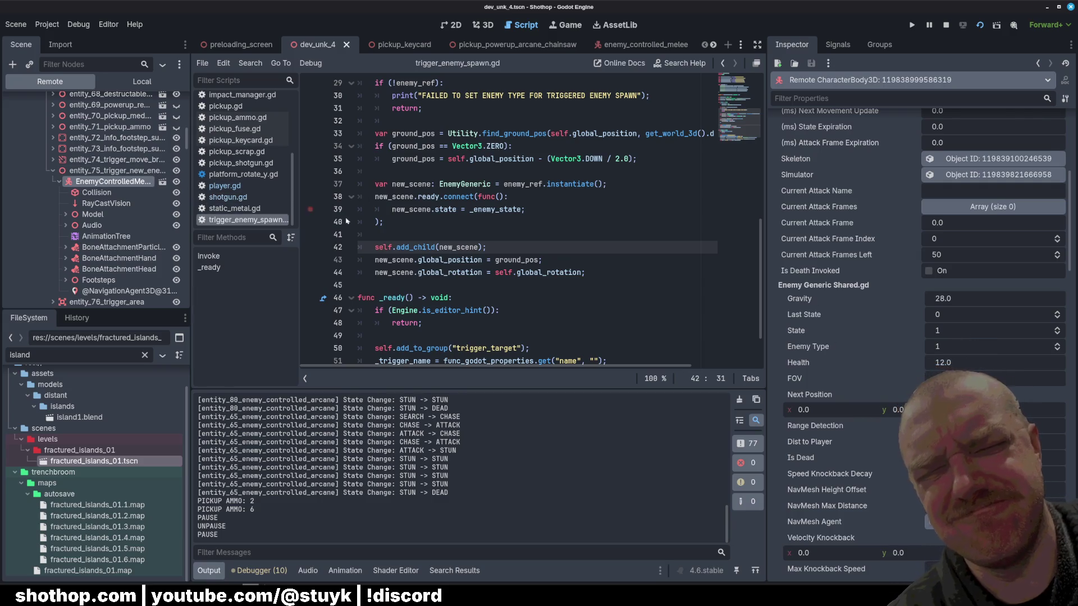
scroll(486, 231, up, 7)
scroll(486, 230, up, 3)
click(473, 184)
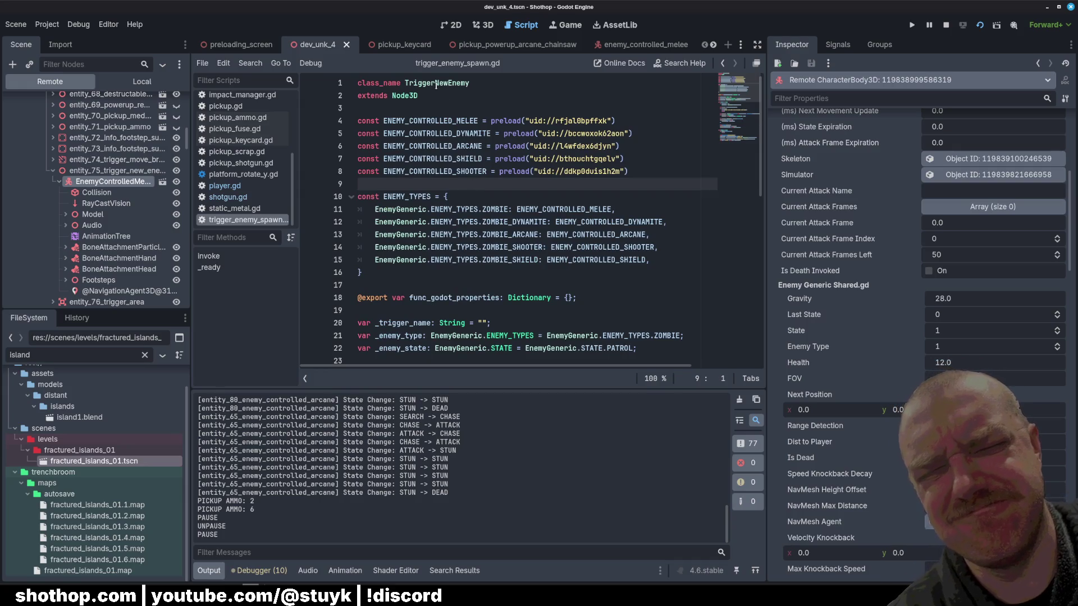
Open enemy_generic_shared.gd and highlight CHASE in the STATE enum.
scroll(254, 173, up, 4)
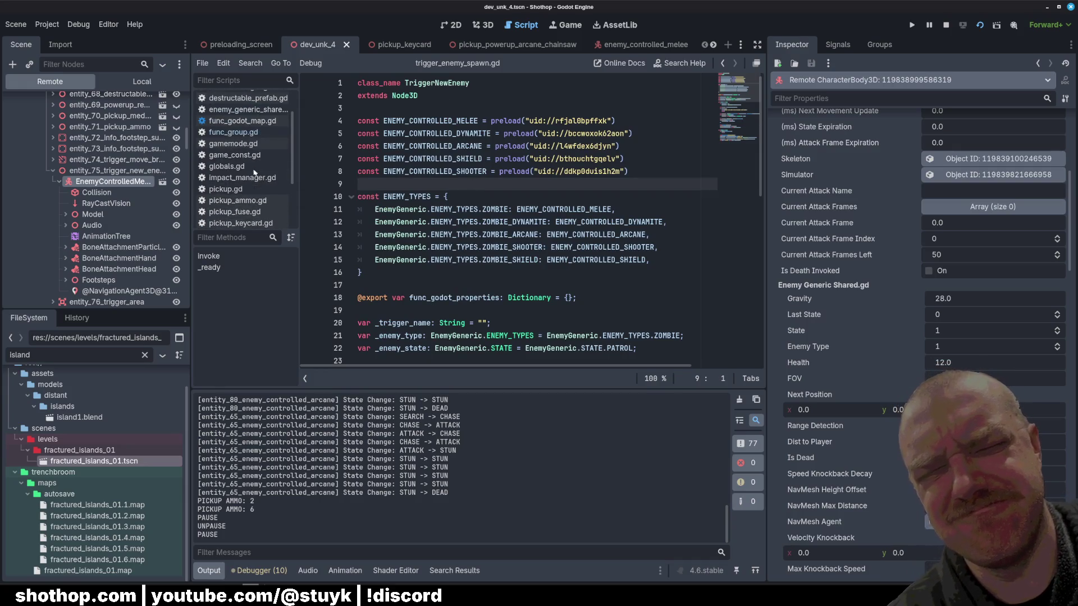
scroll(254, 173, up, 2)
click(247, 145)
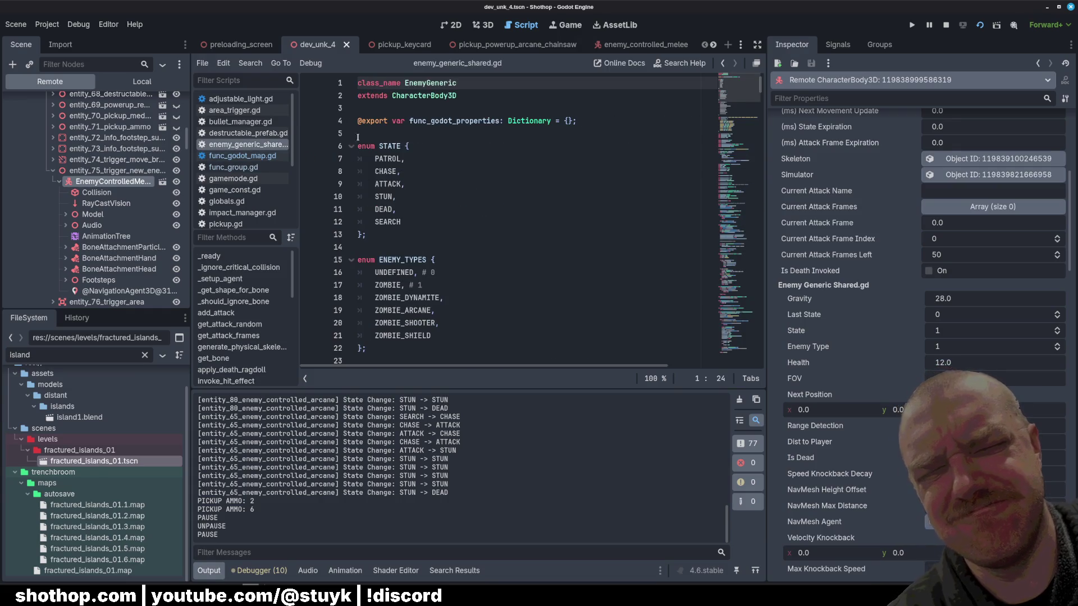
drag(375, 171, 405, 171)
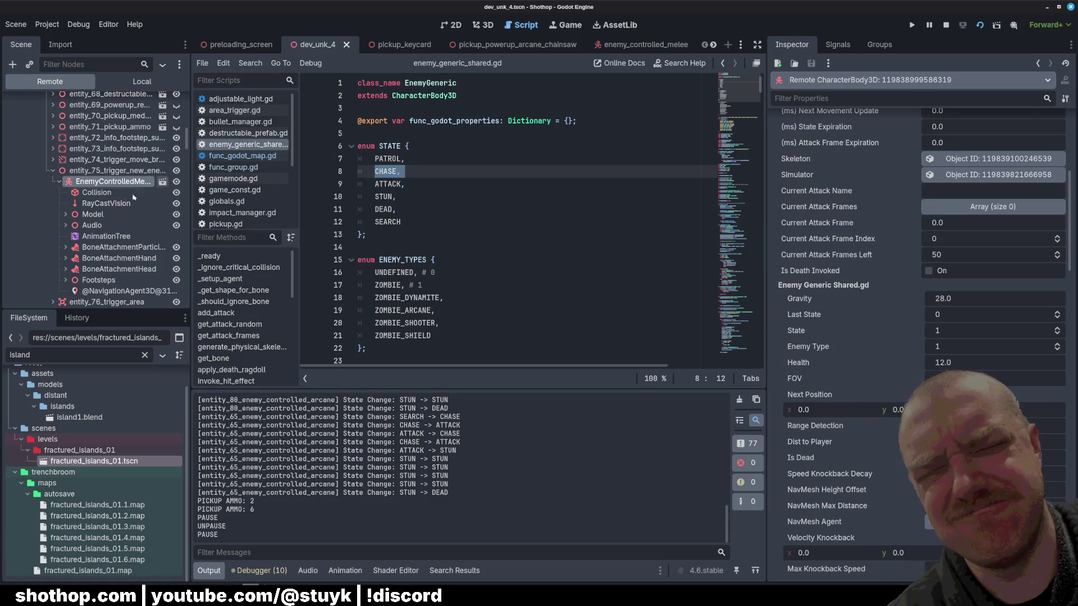
Inspect the live enemy's Collision, NavigationAgent3D and RayCastVision nodes, then show the 3D view.
click(97, 192)
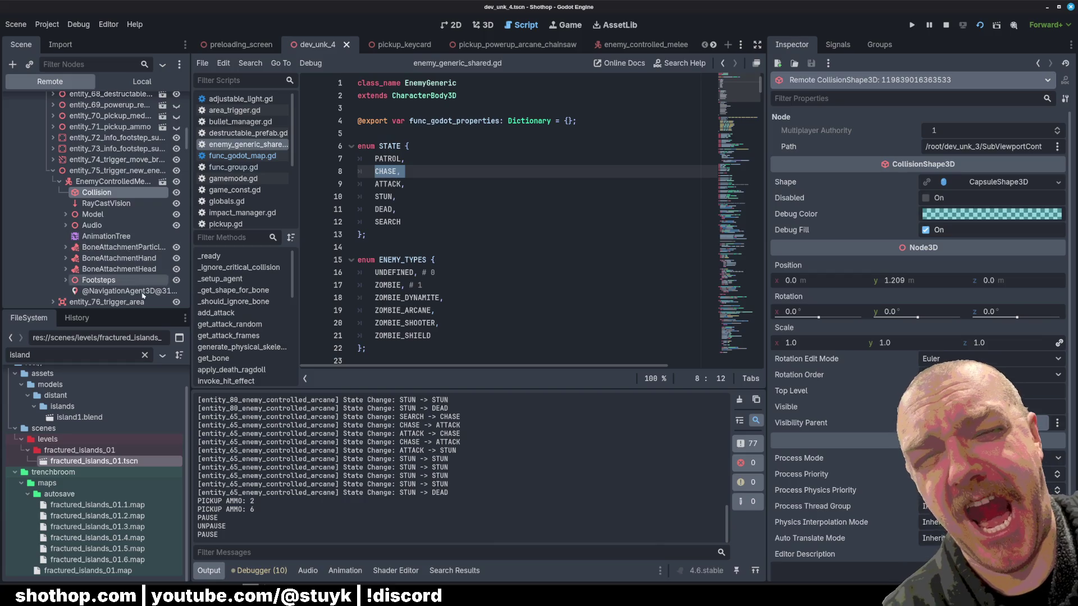
click(124, 290)
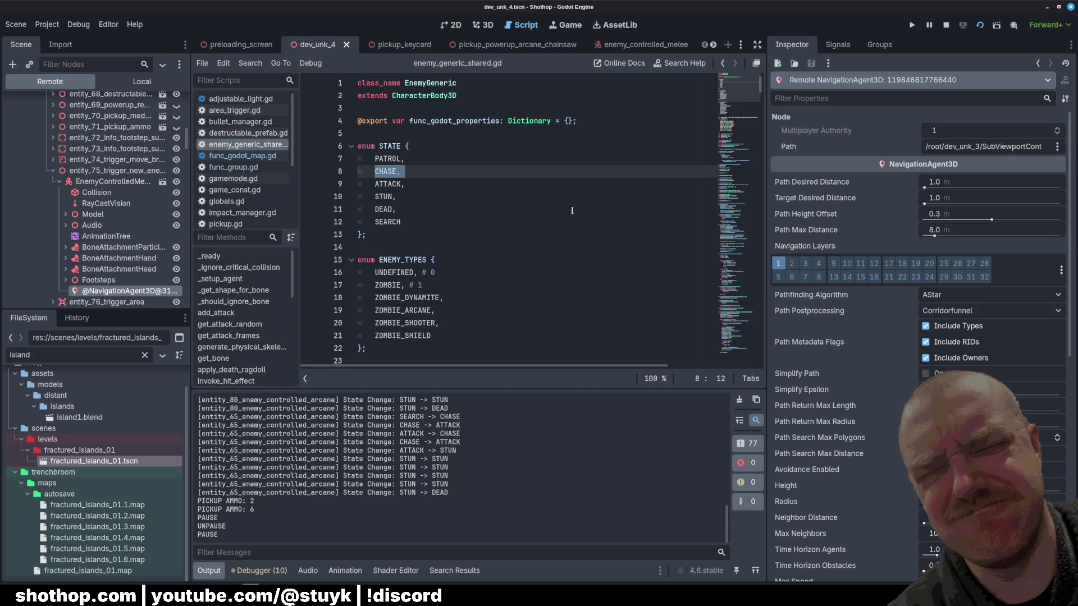
click(108, 205)
click(96, 192)
click(483, 25)
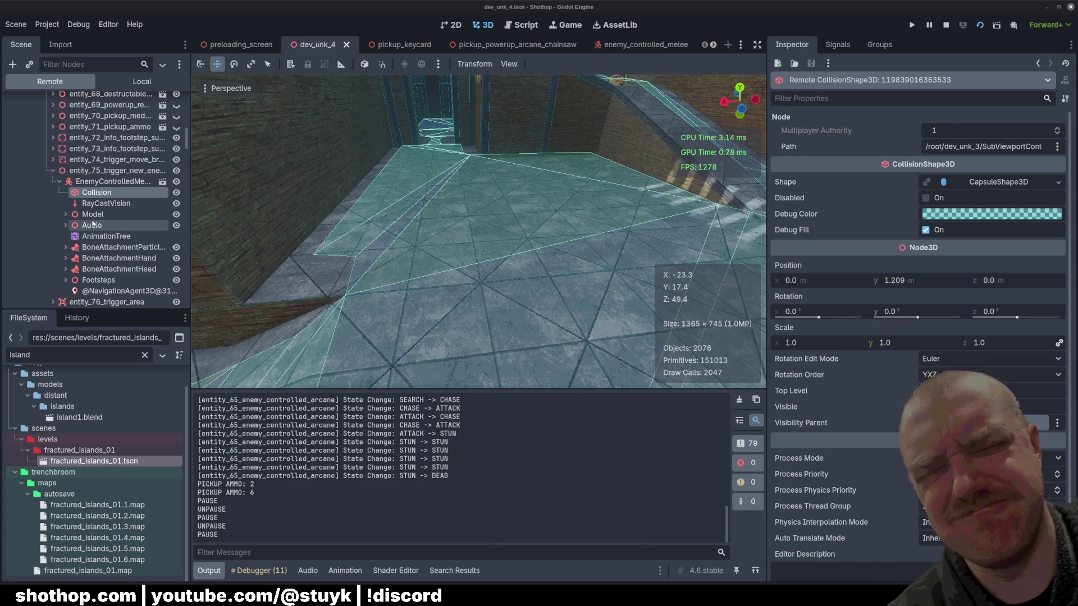
Inspect the live enemy's AnimationTree node and its Tree Root resource.
click(92, 240)
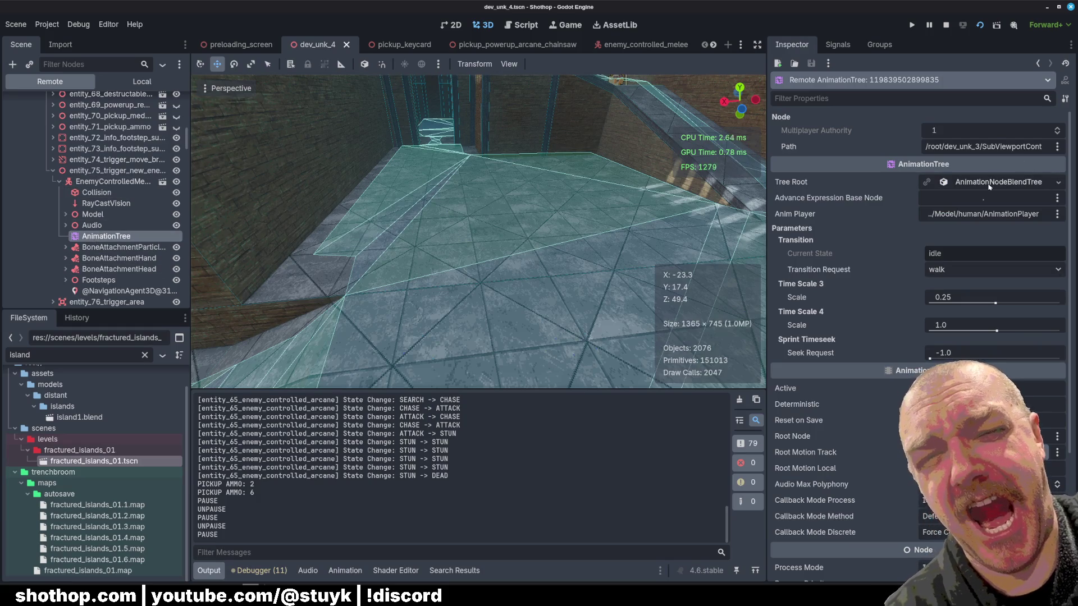
click(990, 182)
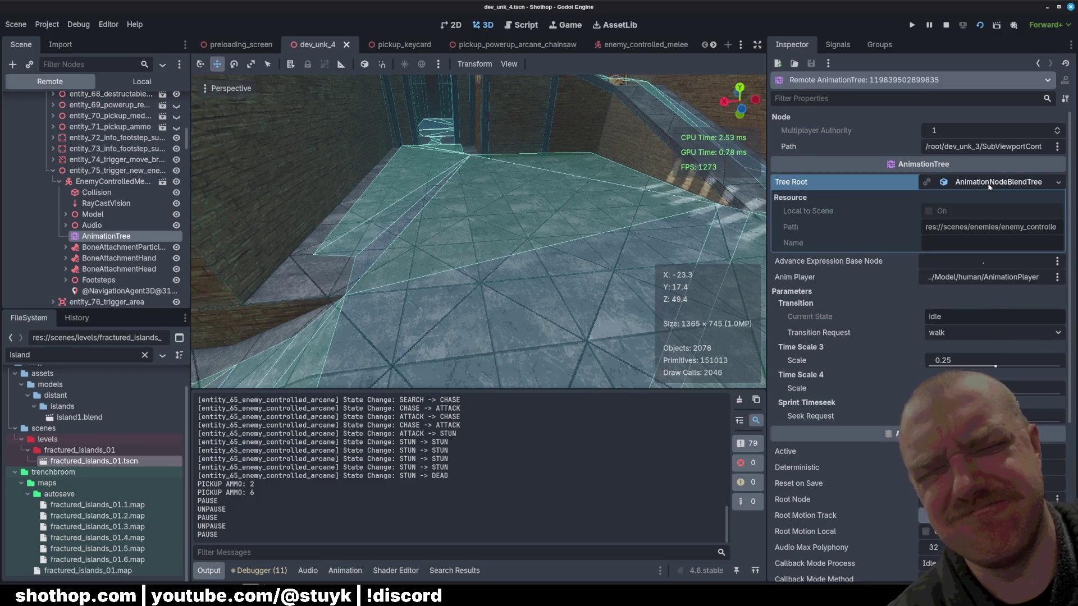
click(990, 183)
scroll(841, 325, down, 5)
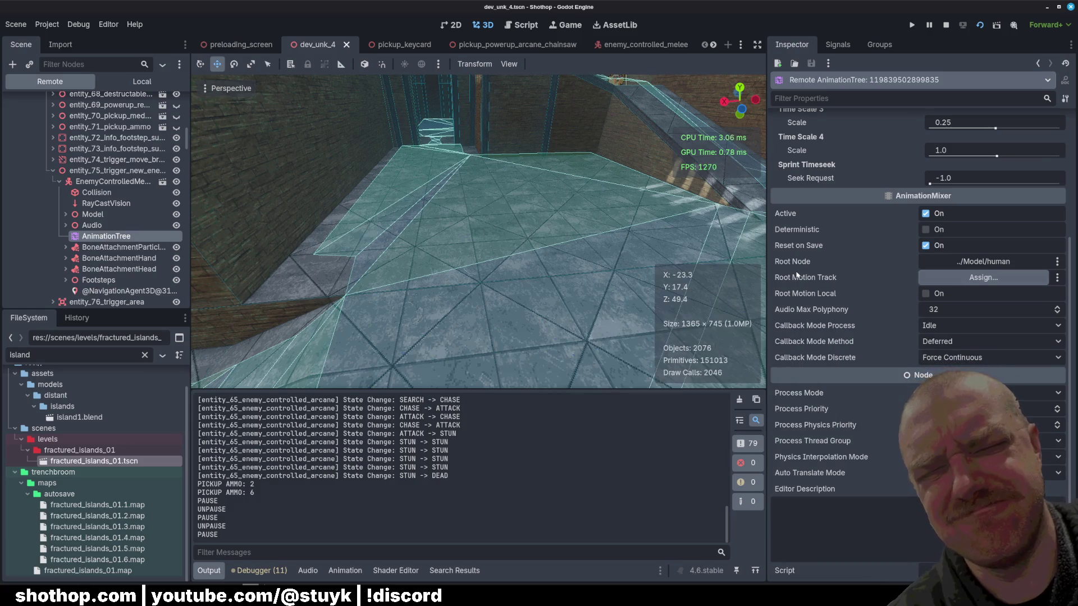
Expand Model/human and inspect its AnimationPlayer, animation panel, Armature and transform.
click(66, 214)
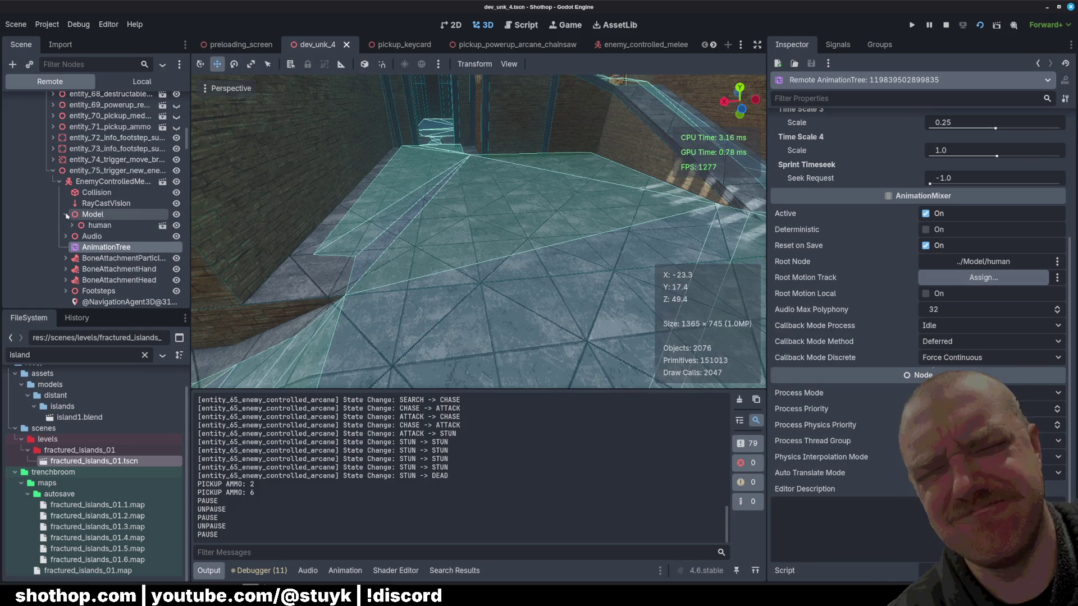
click(72, 225)
click(87, 248)
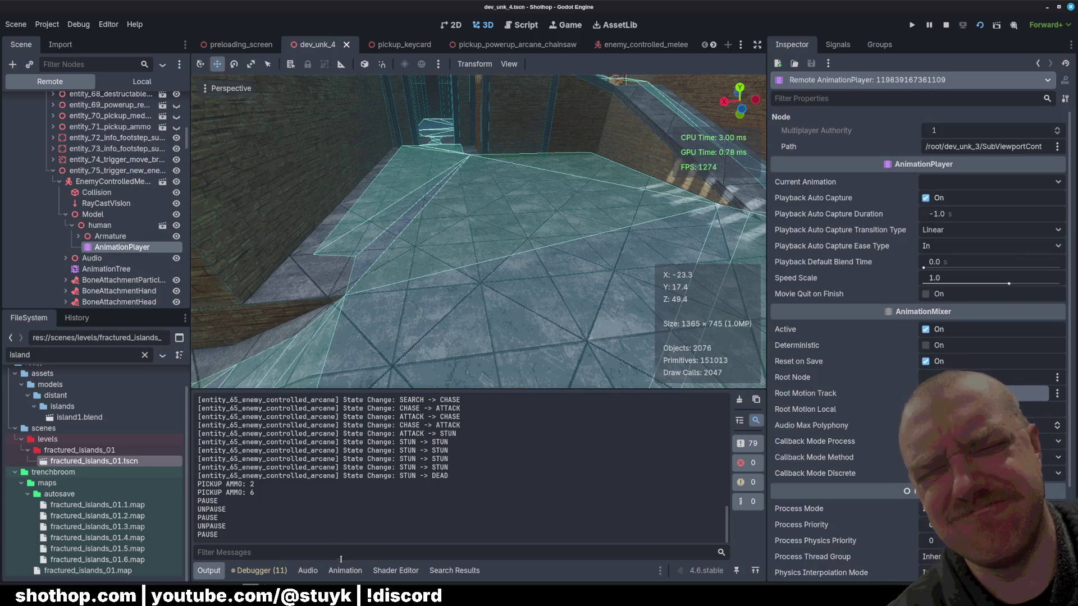
click(345, 572)
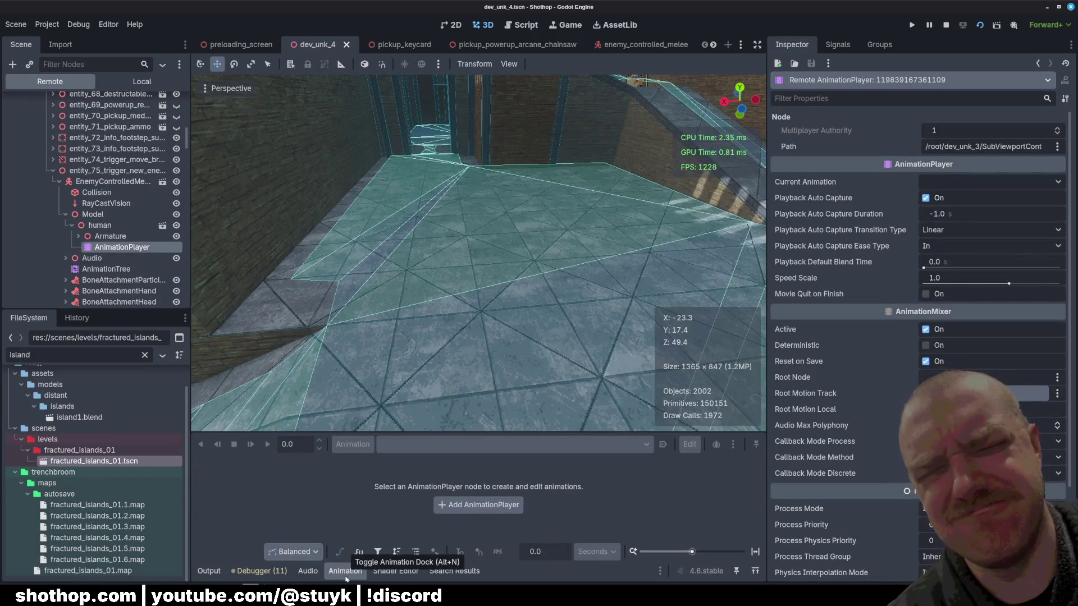
click(209, 571)
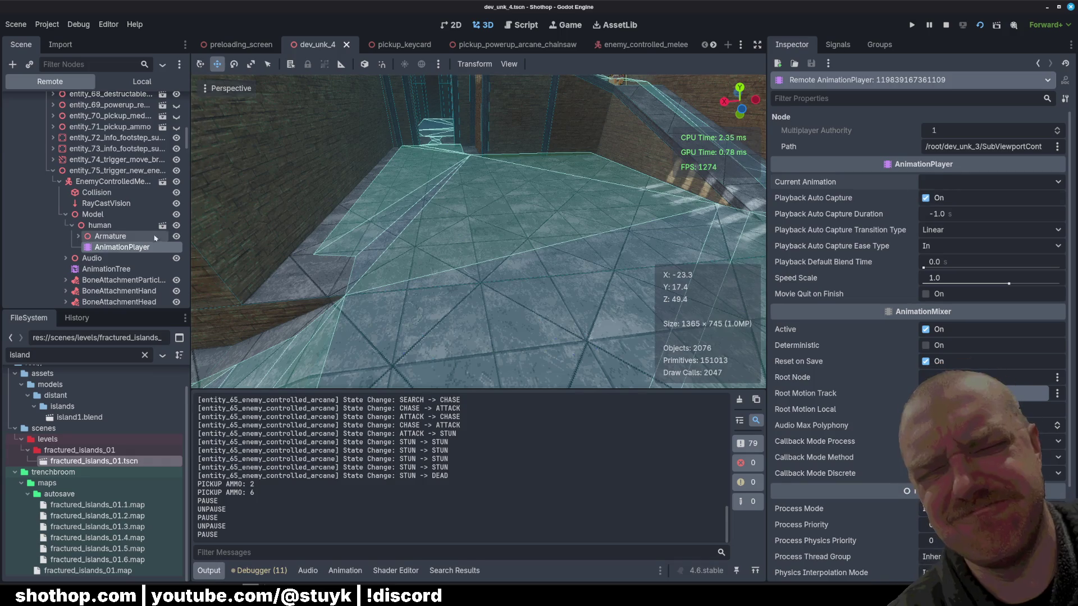
click(126, 234)
click(107, 225)
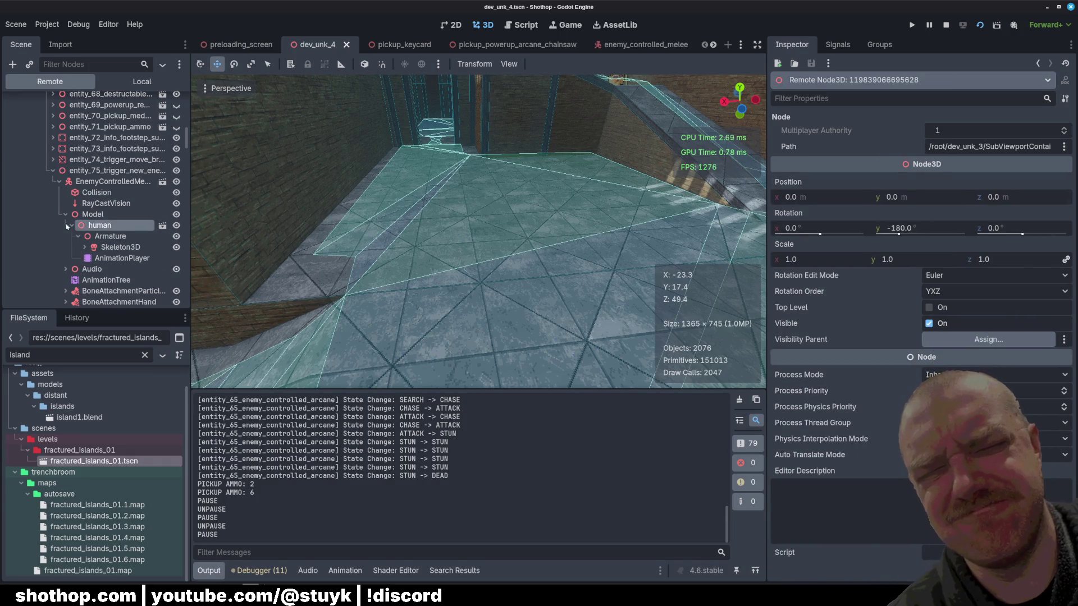
Review the enemy body's shared-script properties (State 1, Last State 0), then bring up enemy_generic_shared.gd.
click(110, 181)
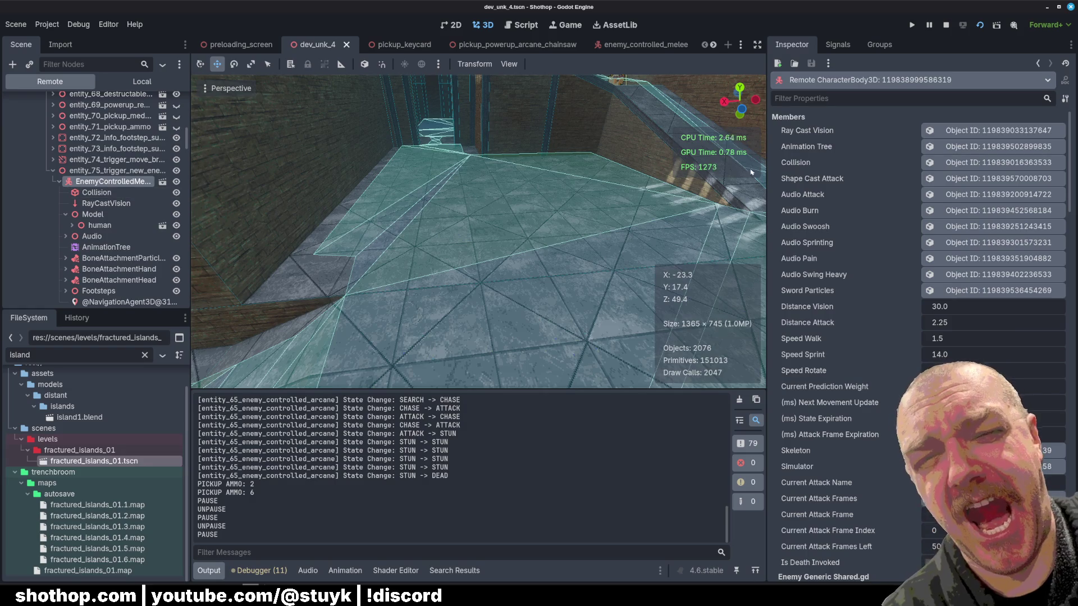
scroll(885, 290, down, 5)
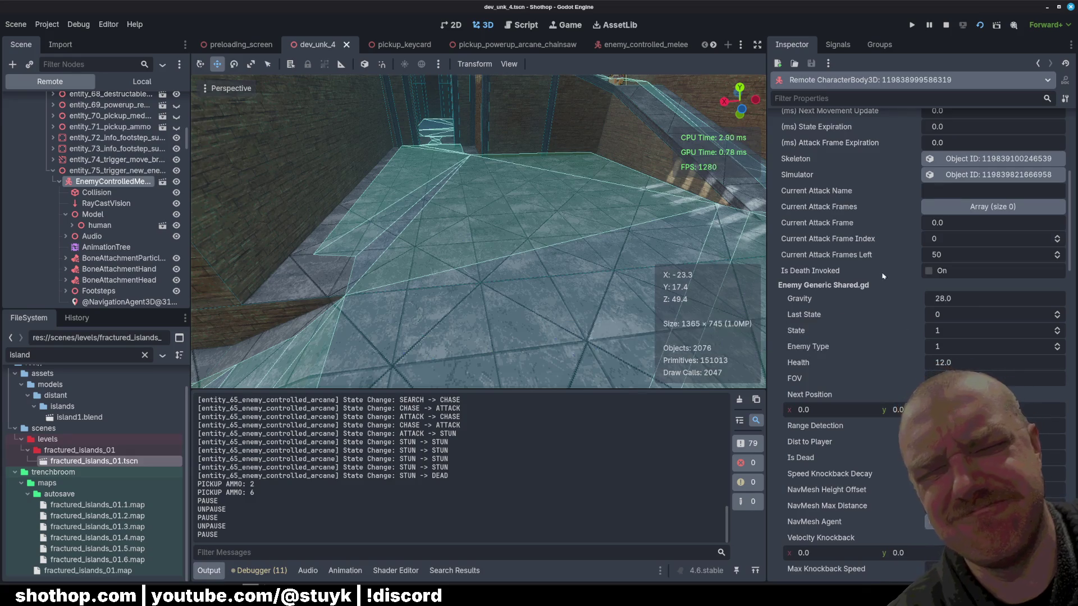
scroll(882, 281, down, 3)
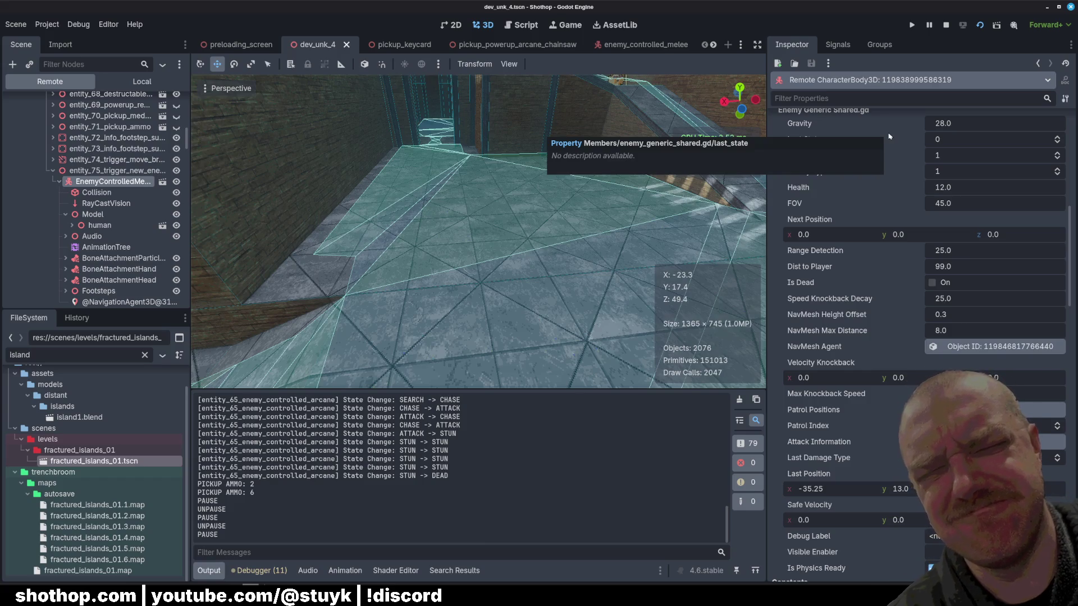
key(ctrl+F3)
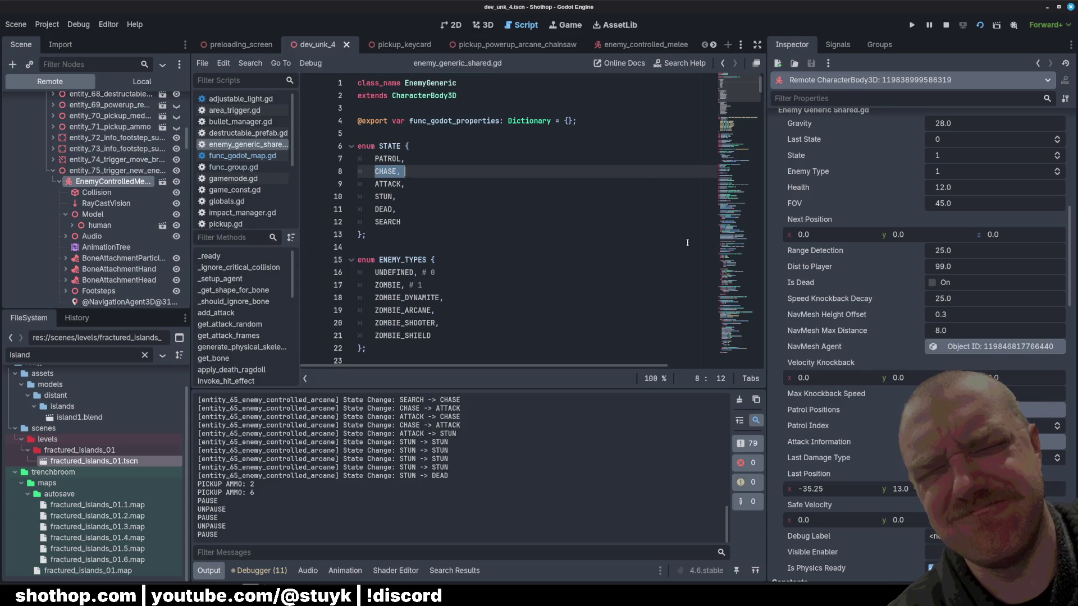
Open trigger_enemy_spawn.gd from the script list.
click(241, 155)
click(231, 145)
scroll(241, 168, down, 5)
click(247, 219)
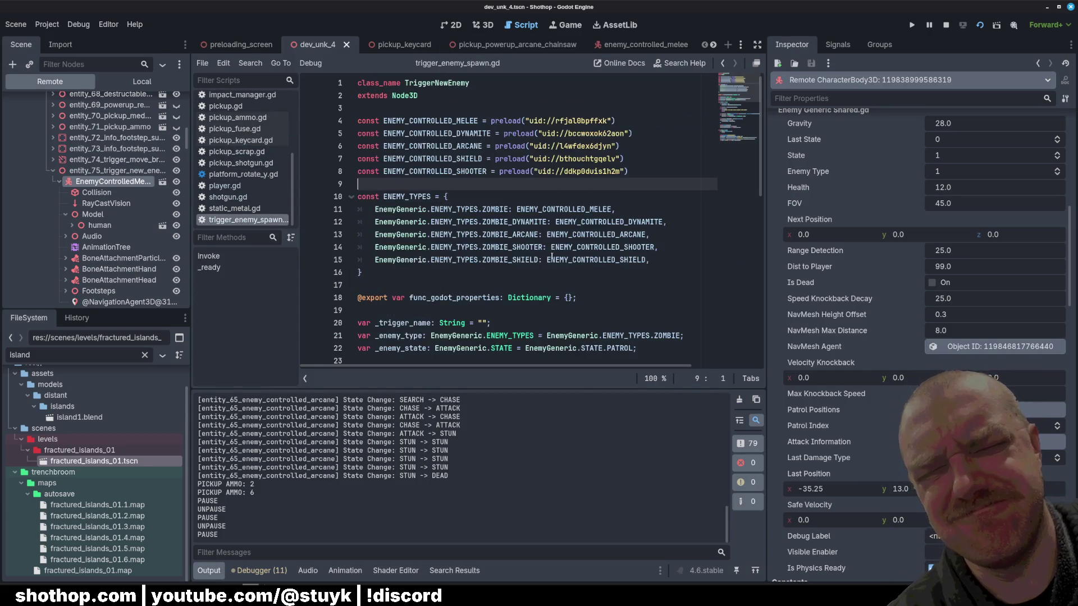
scroll(554, 256, down, 5)
scroll(554, 256, down, 4)
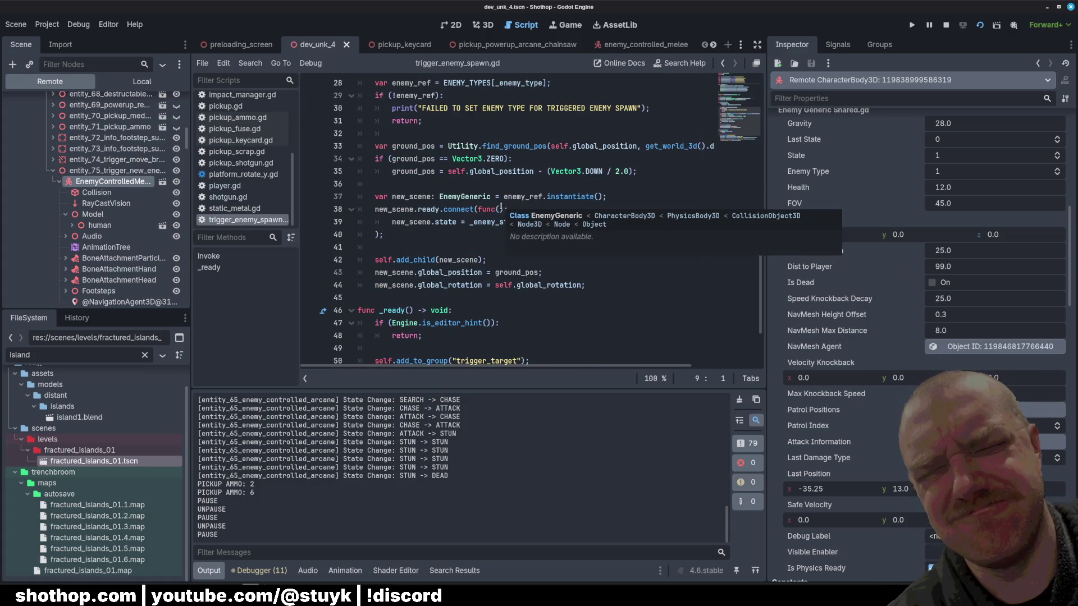
Add print("got ready state") after new_scene.state = _enemy_state, then save and run.
click(443, 247)
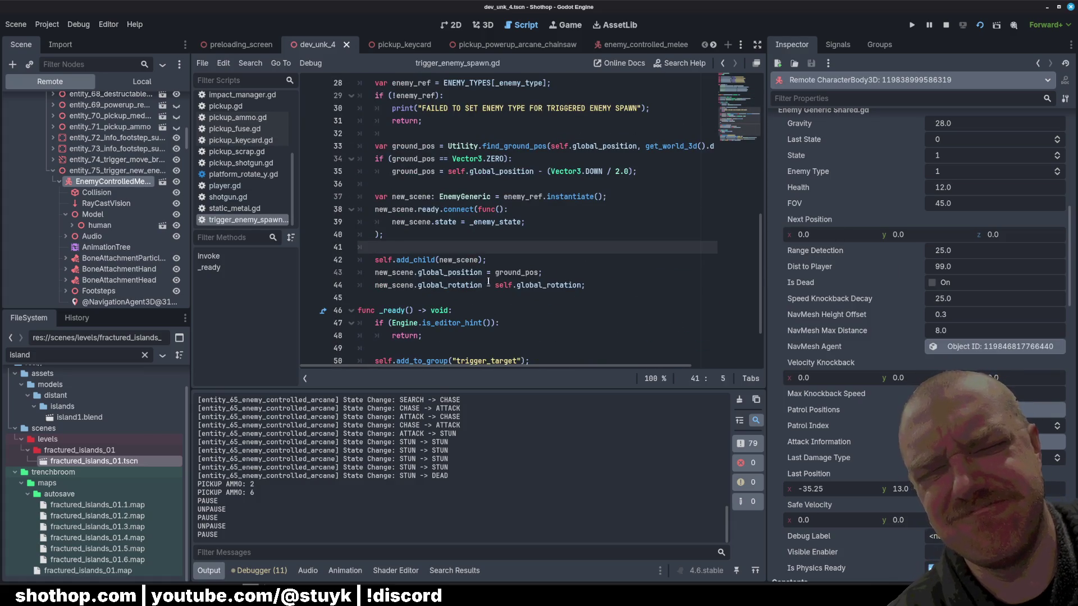
click(559, 228)
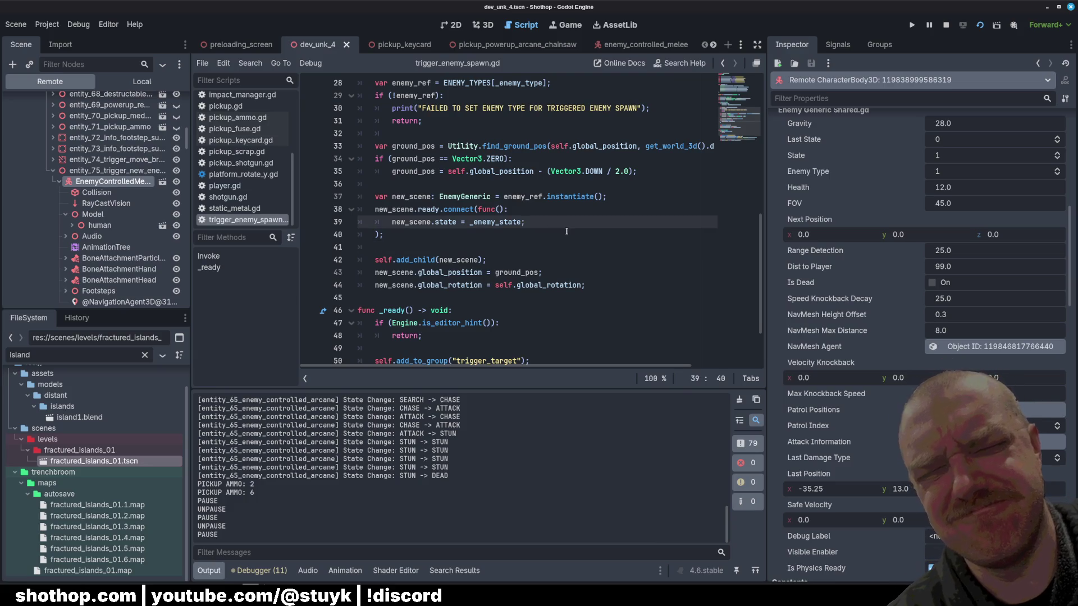
key(Return)
text(print("got read)
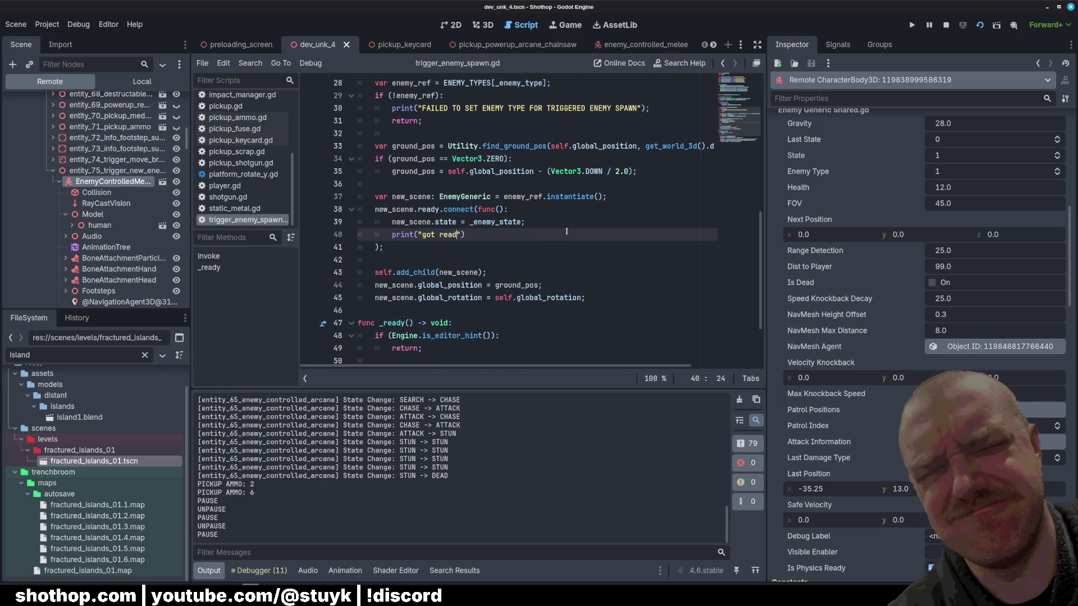
text(y state)
key(ctrl+s)
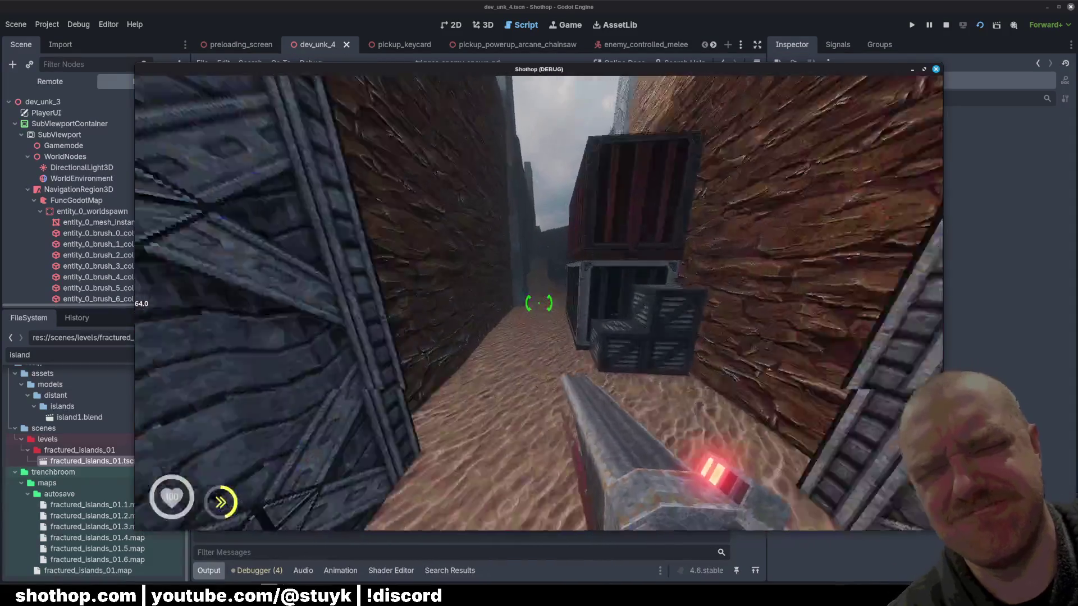
Dash through the canyon shooting enemies until dying, then close the Shothop (DEBUG) window.
key(w)
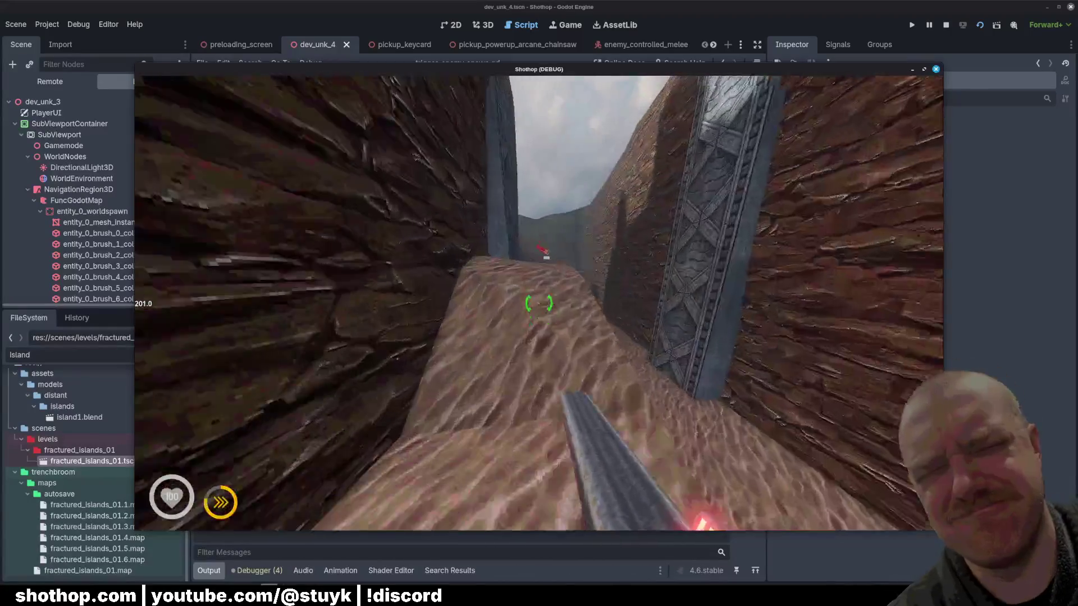
key(shift)
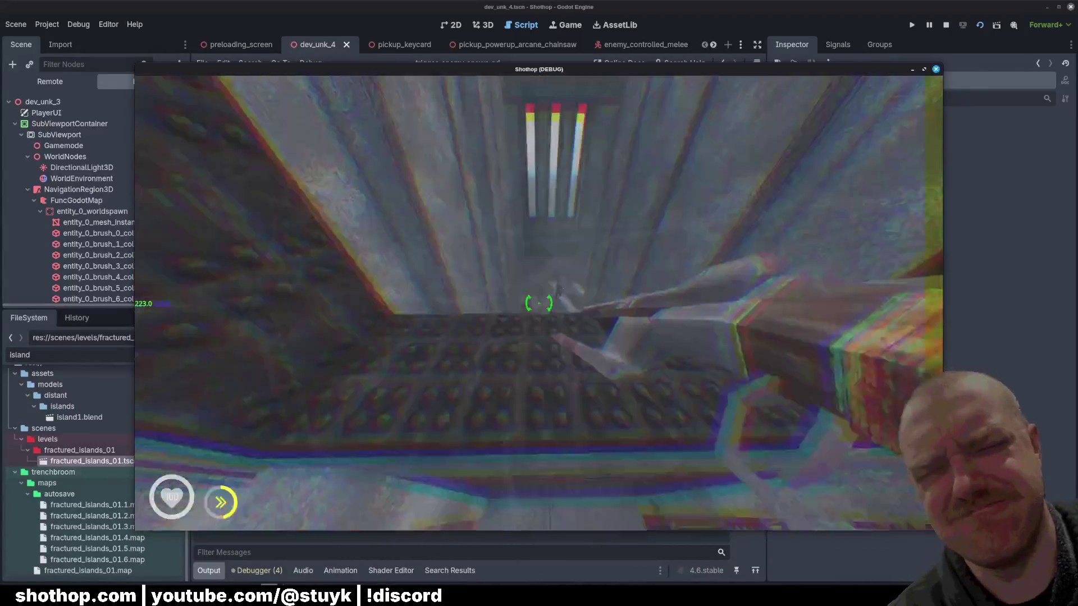
click(539, 304)
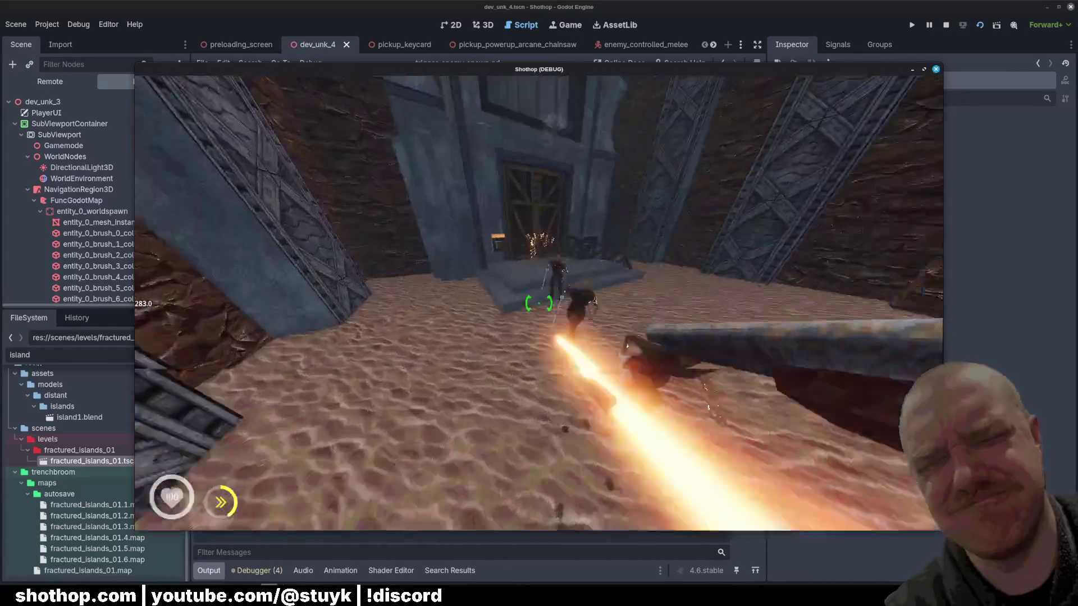
click(539, 303)
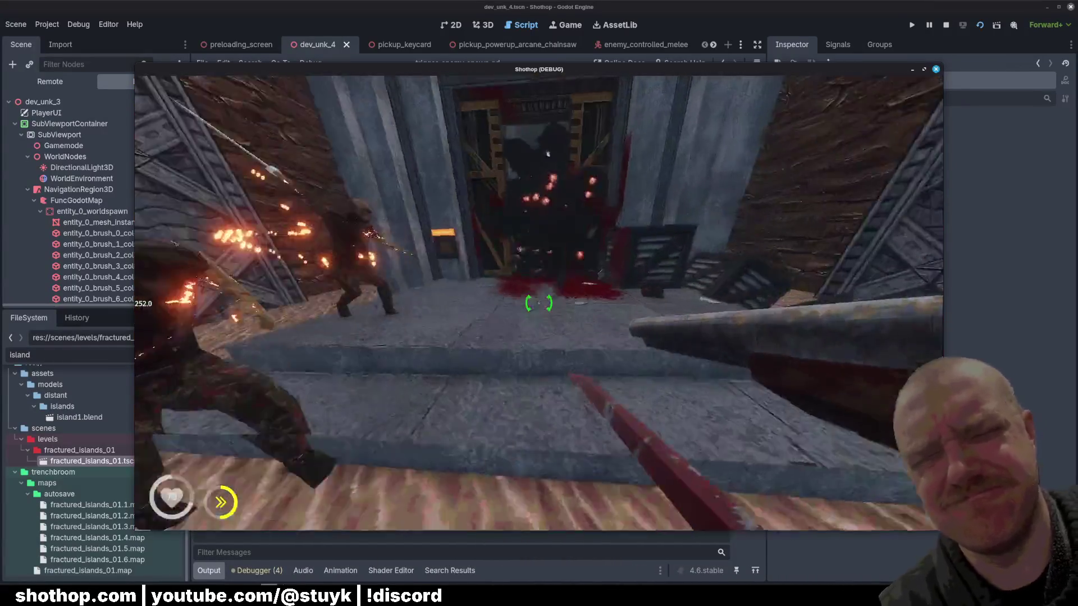
click(539, 303)
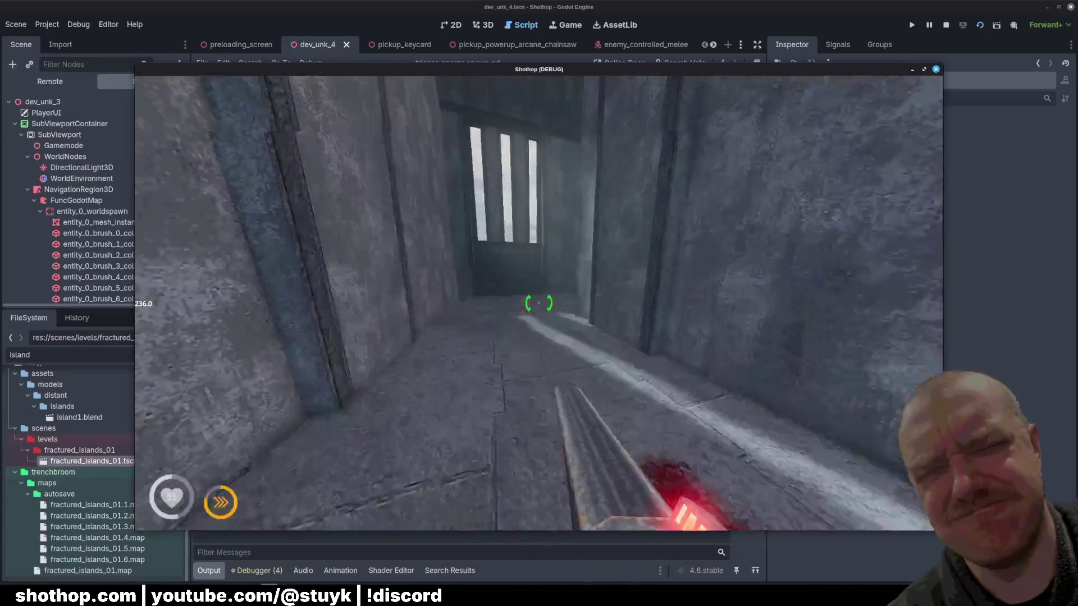
key(w)
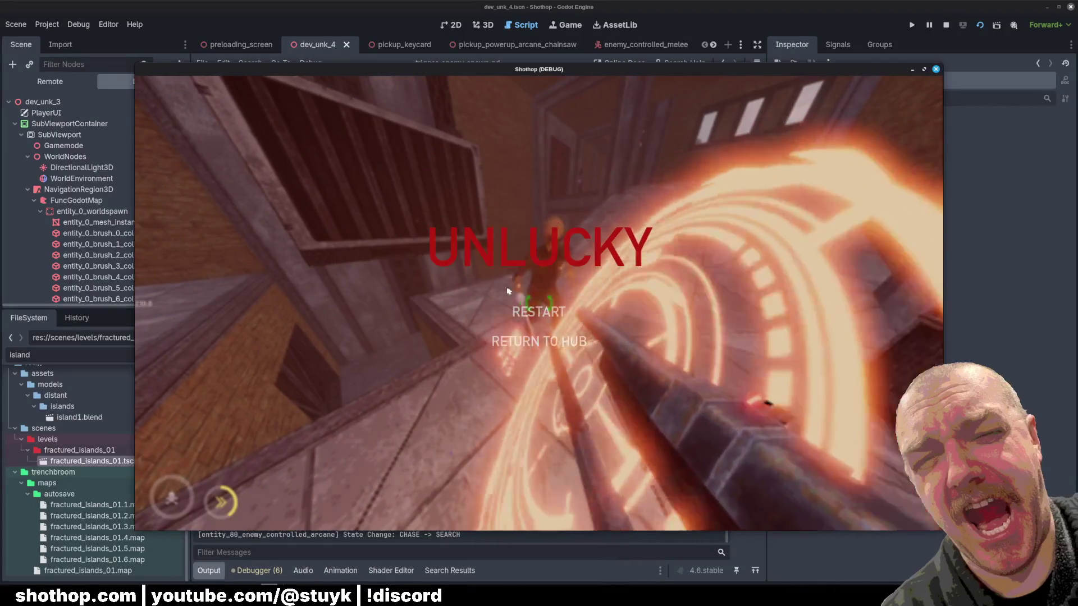
key(F8)
scroll(331, 464, up, 2)
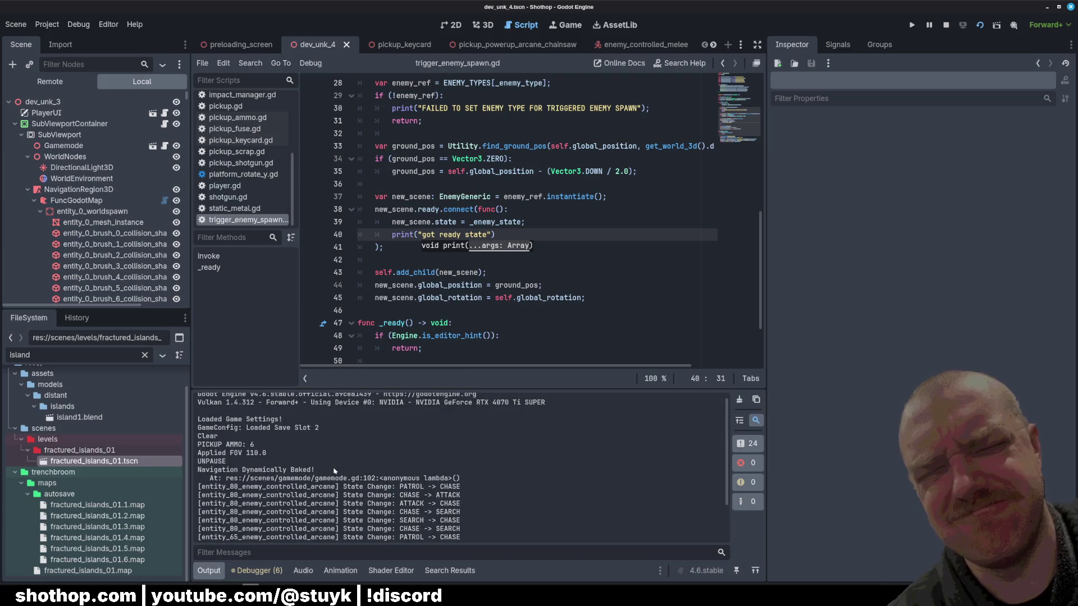
Review the new "got ready state" print line in trigger_enemy_spawn.gd.
scroll(334, 471, down, 3)
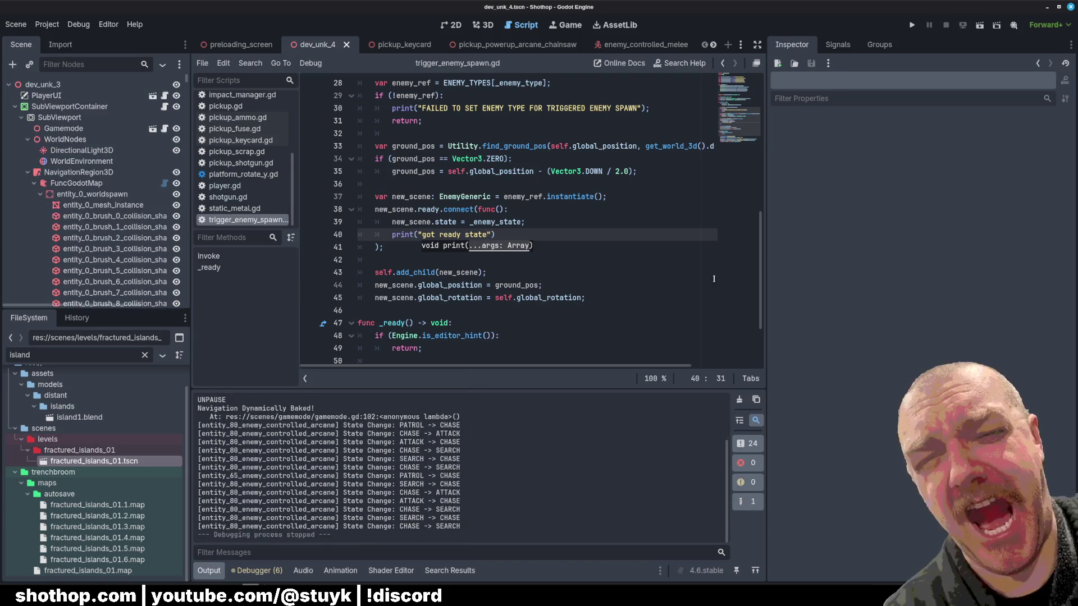
click(438, 184)
drag(391, 236, 497, 236)
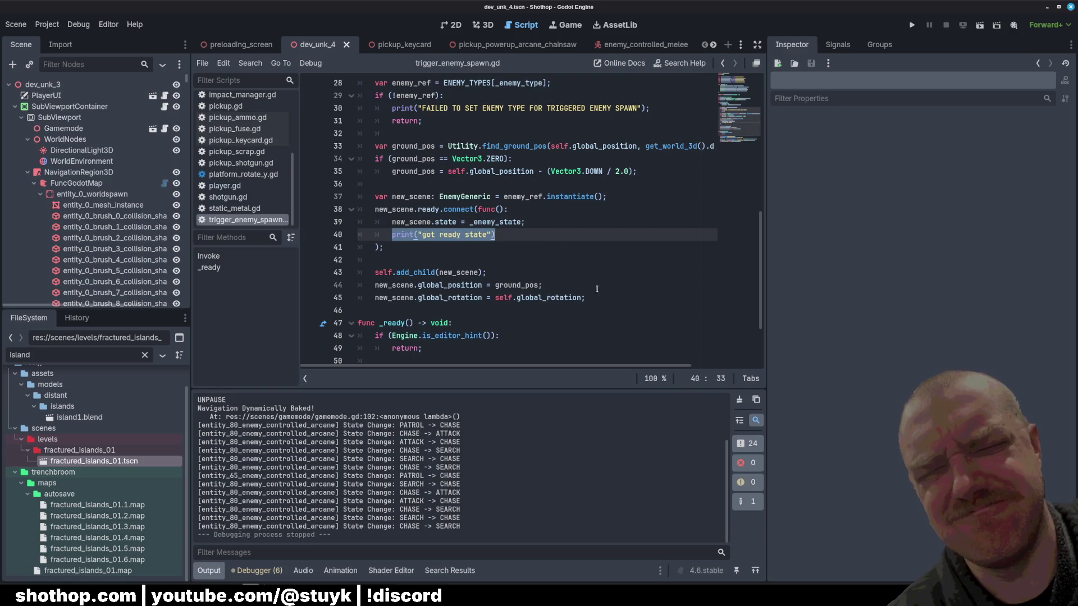
scroll(501, 494, up, 3)
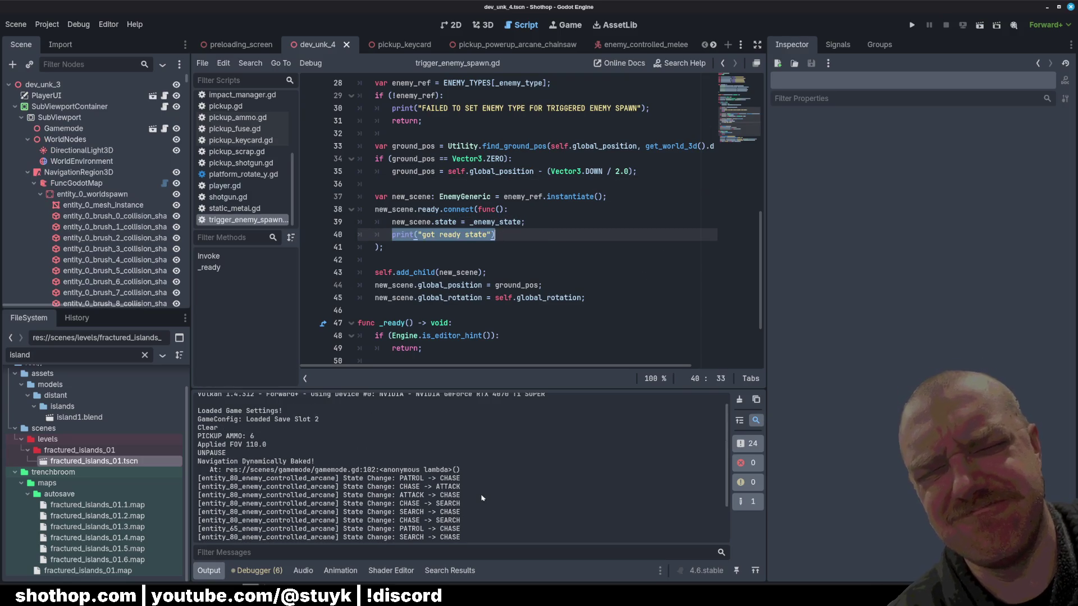
click(532, 197)
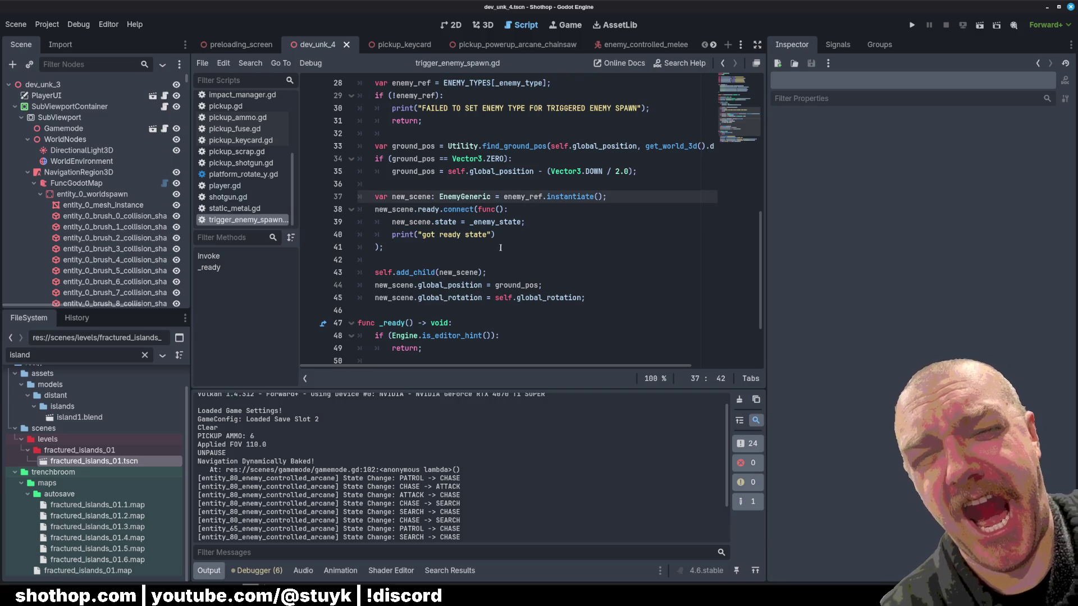
drag(389, 235, 510, 233)
click(534, 207)
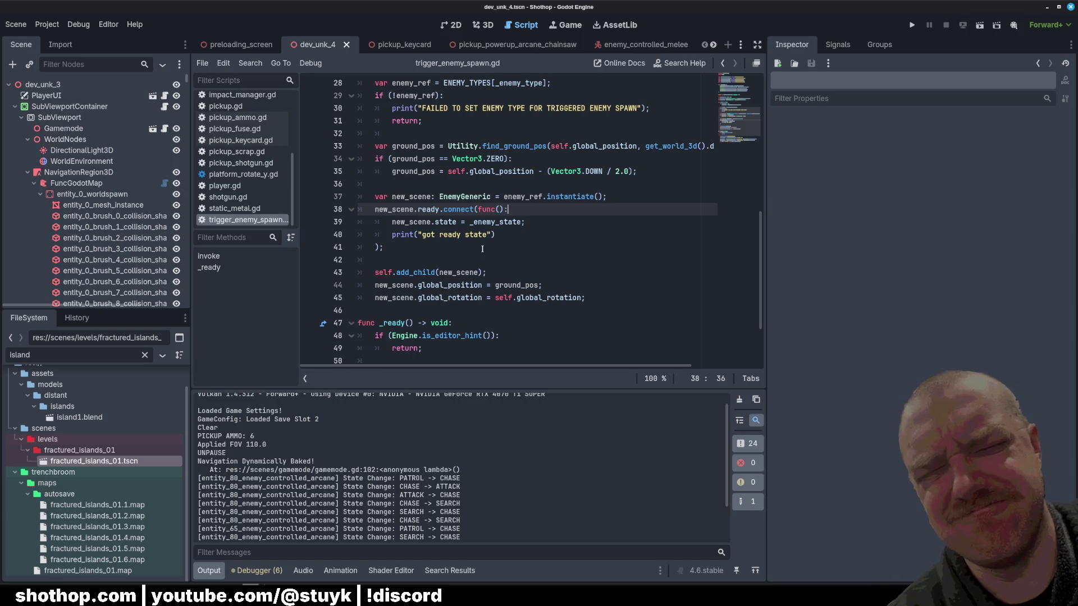
Collapse entity_0_worldspawn, show the level's 3D view, and glance at TrenchBroom.
click(40, 193)
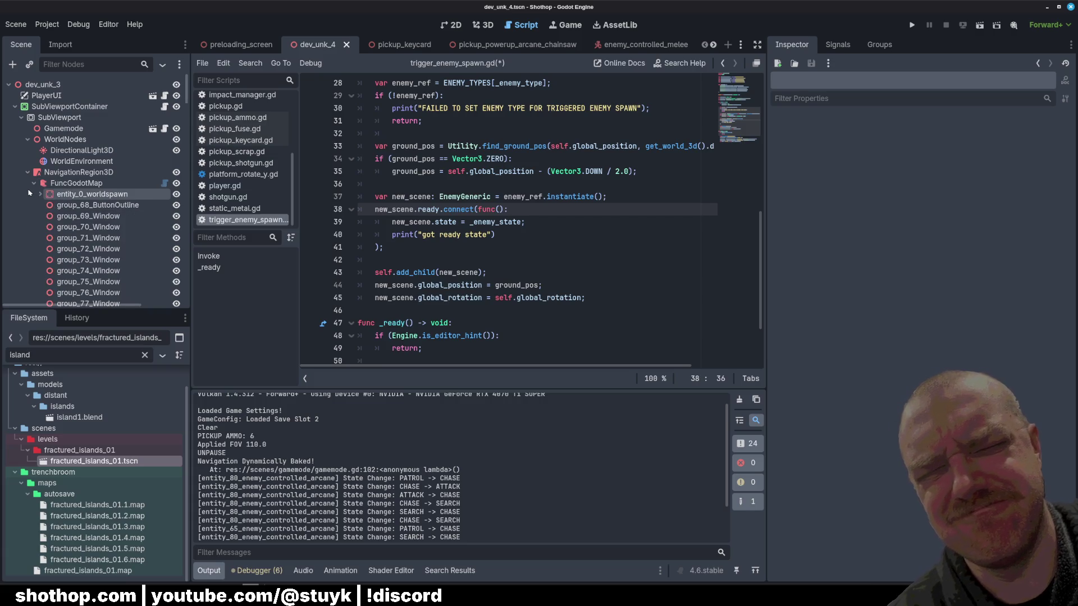
click(483, 24)
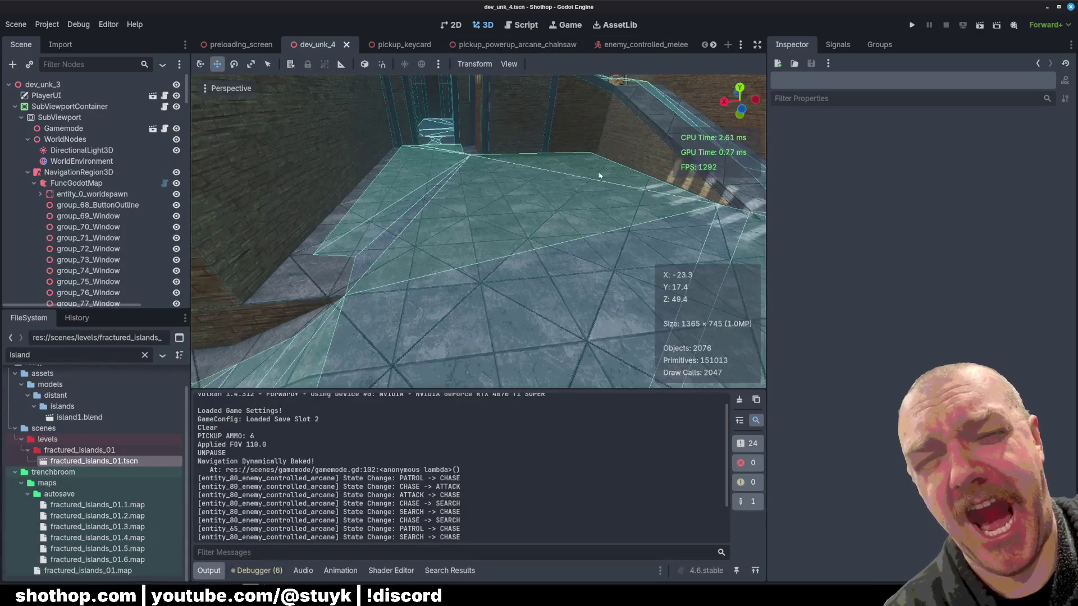
click(274, 580)
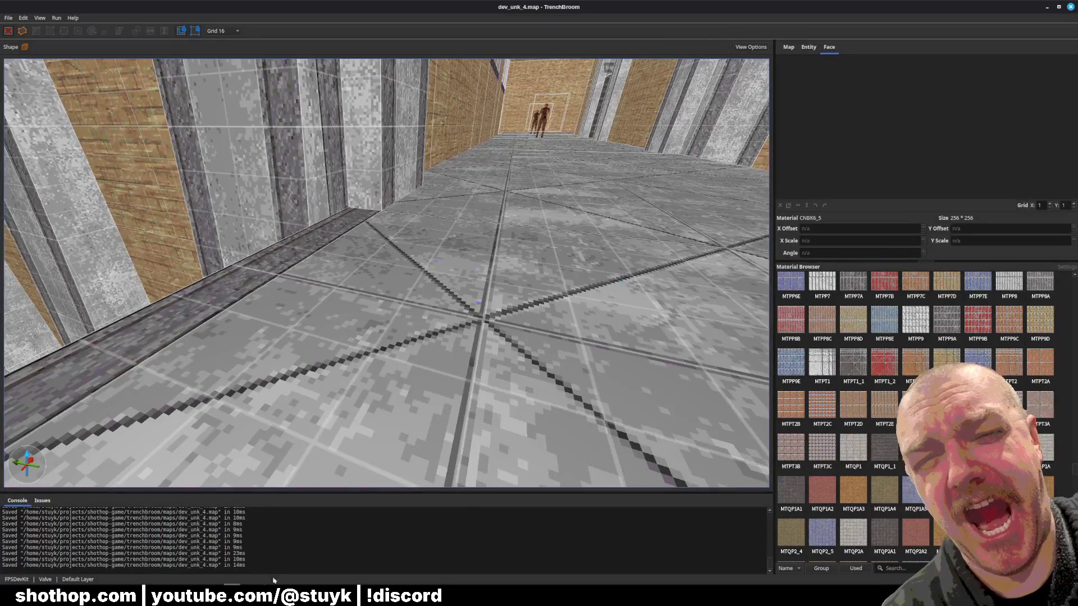
click(275, 578)
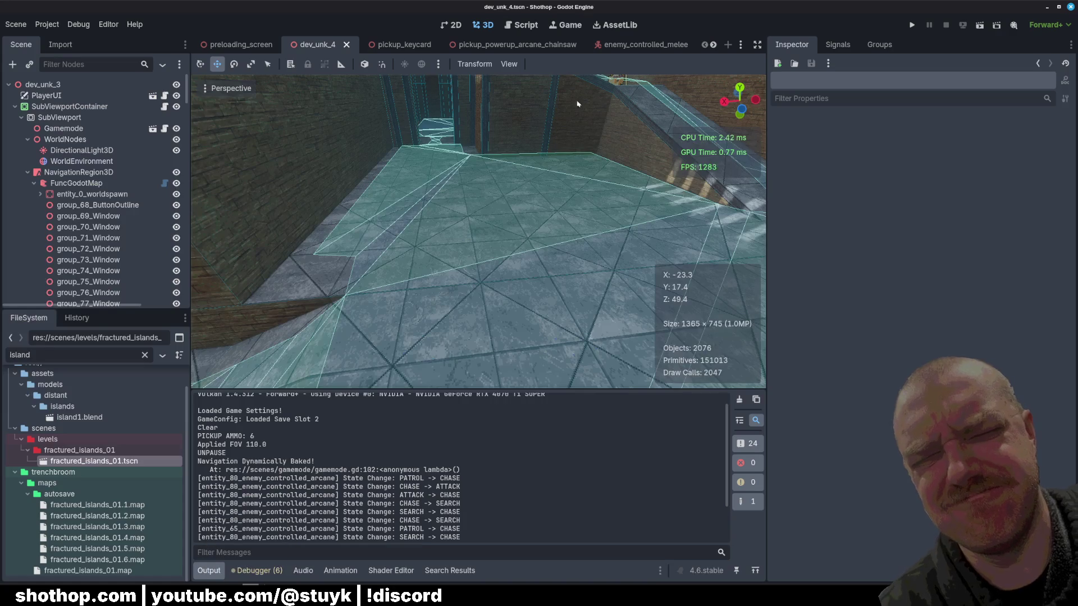
Launch a playtest, return to the editor, and open enemy_generic_shared.gd.
click(979, 25)
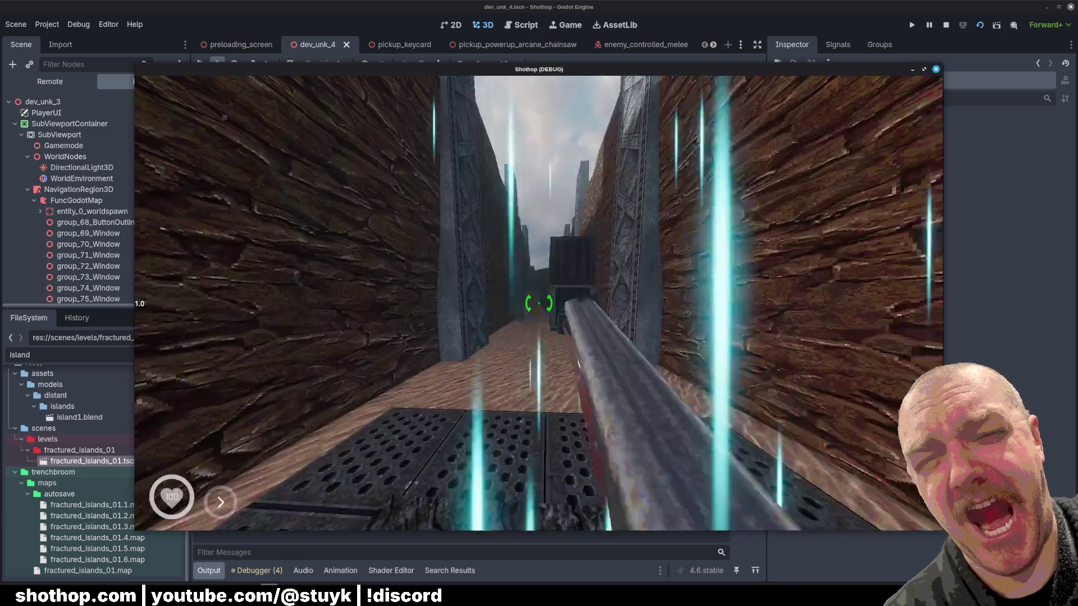
click(567, 3)
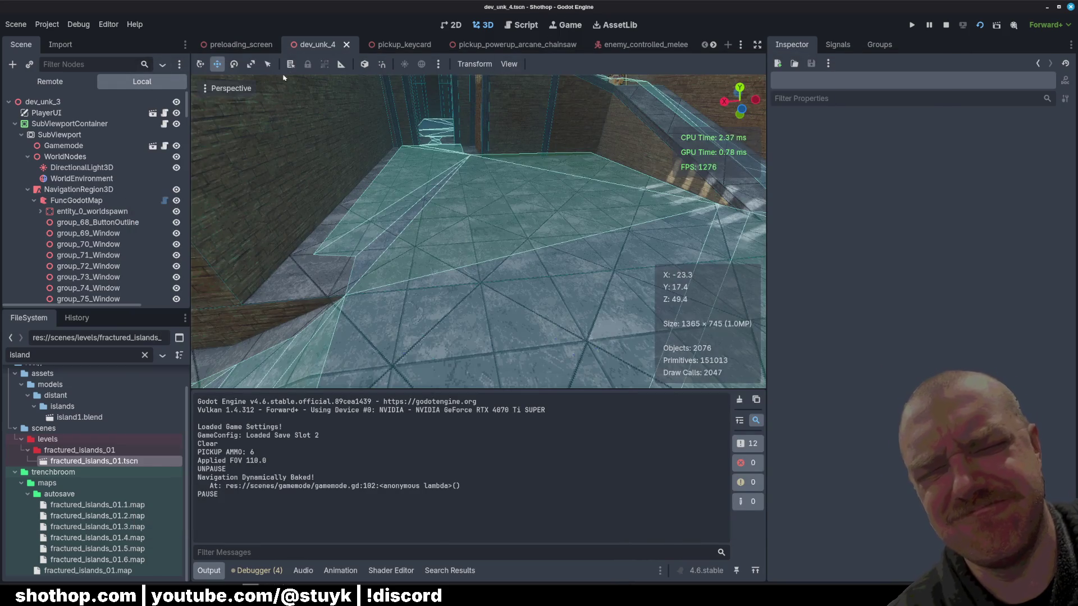
click(522, 25)
scroll(247, 140, up, 5)
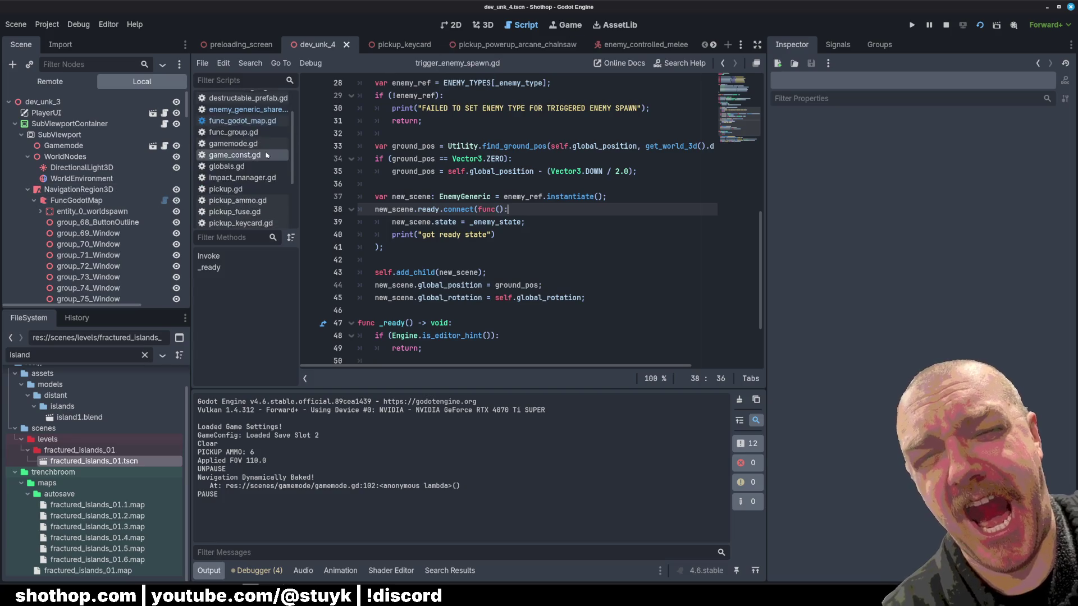
click(242, 145)
scroll(569, 194, down, 10)
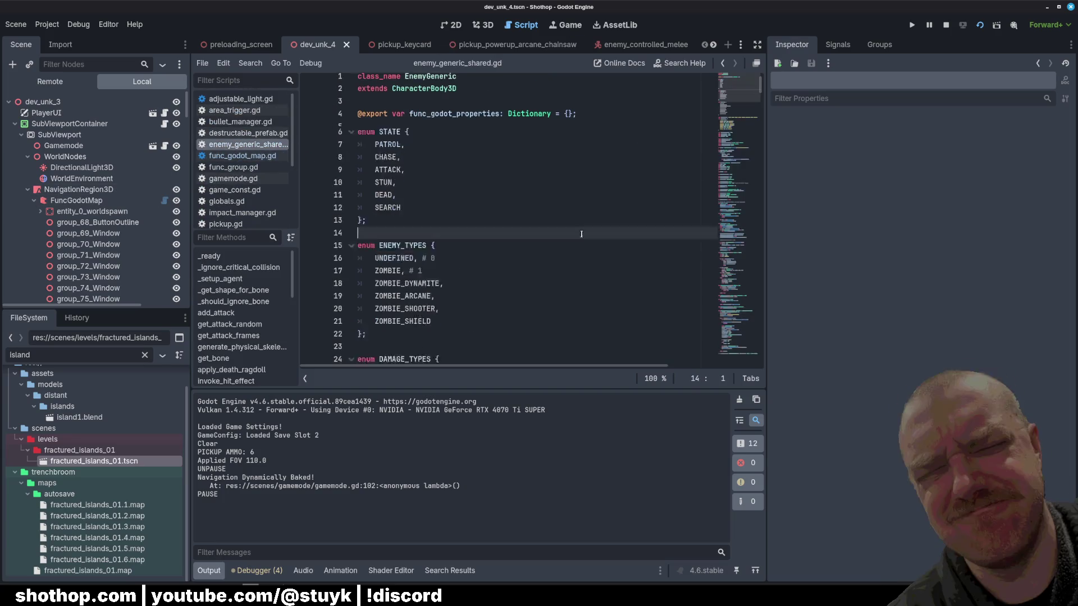
scroll(568, 194, down, 20)
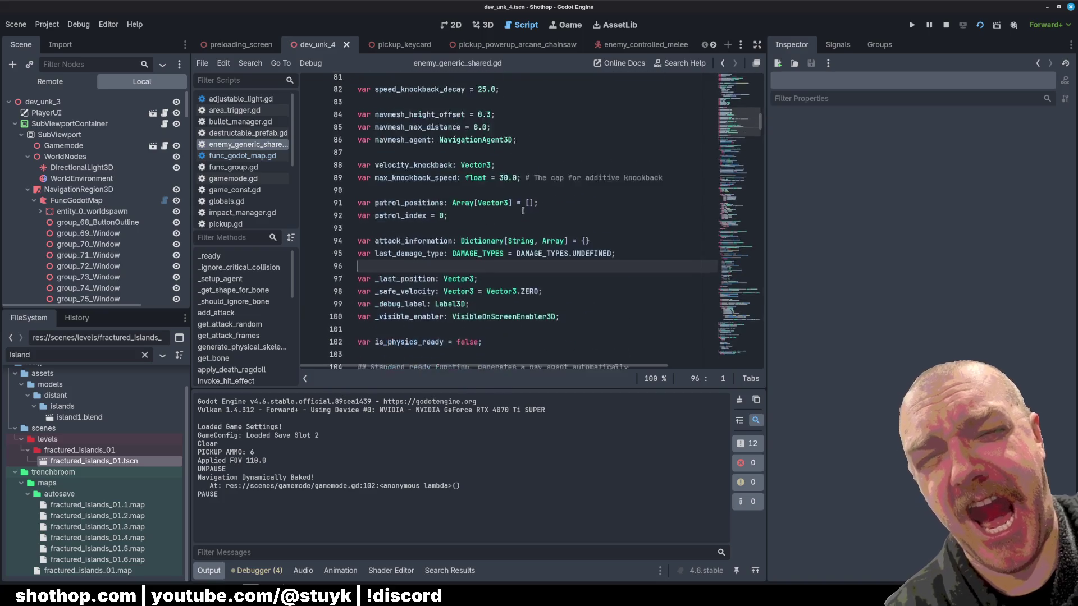
Select lines 110–111 in _ready that create and add the VisibleOnScreenEnabler3D.
click(505, 155)
click(461, 191)
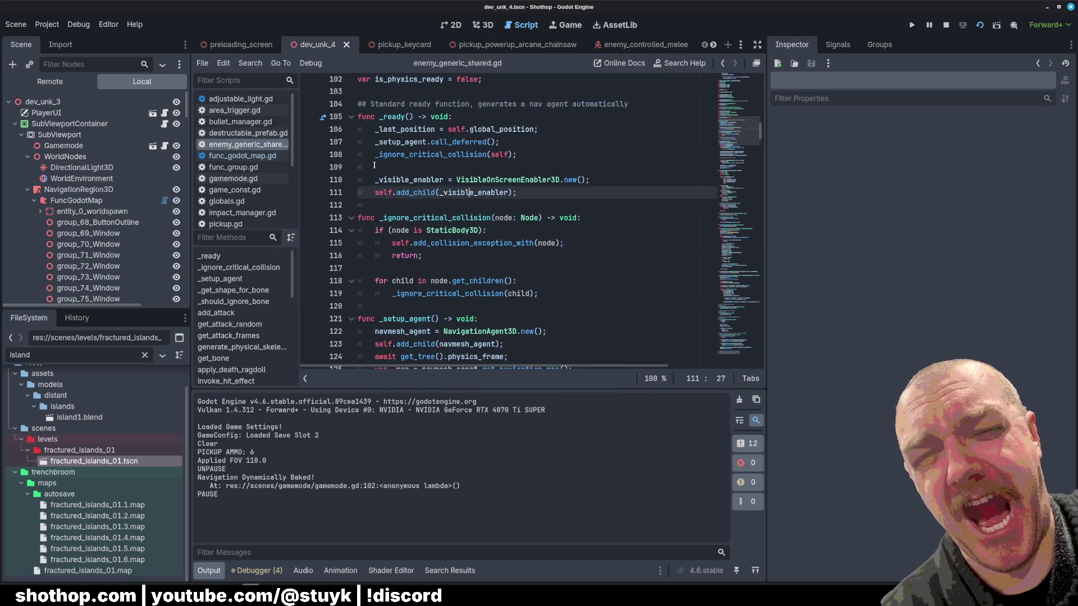
key(Up)
key(ctrl+d)
click(453, 165)
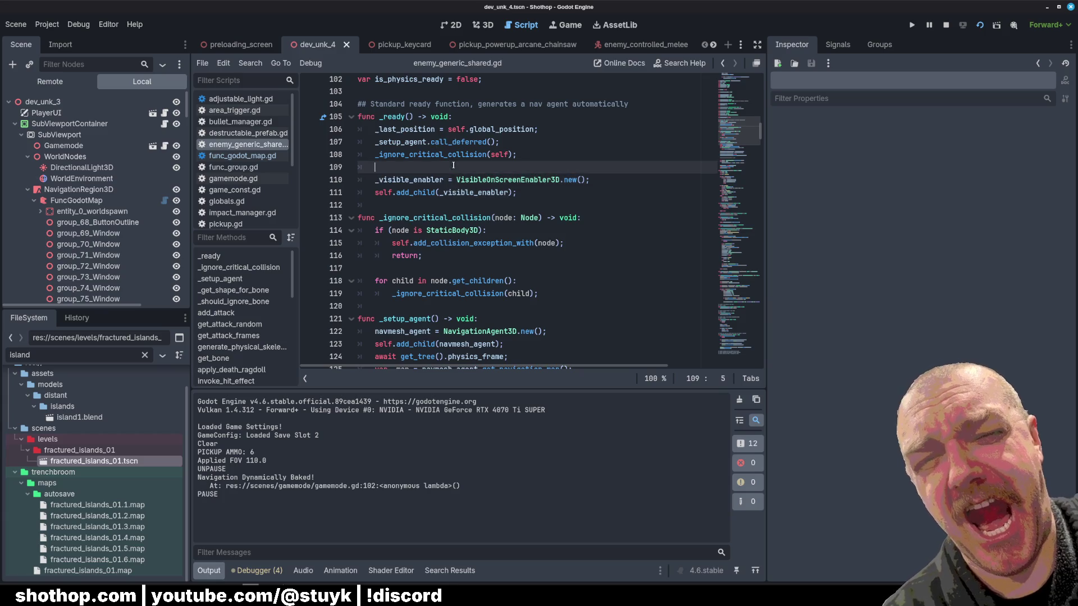
drag(537, 193, 319, 178)
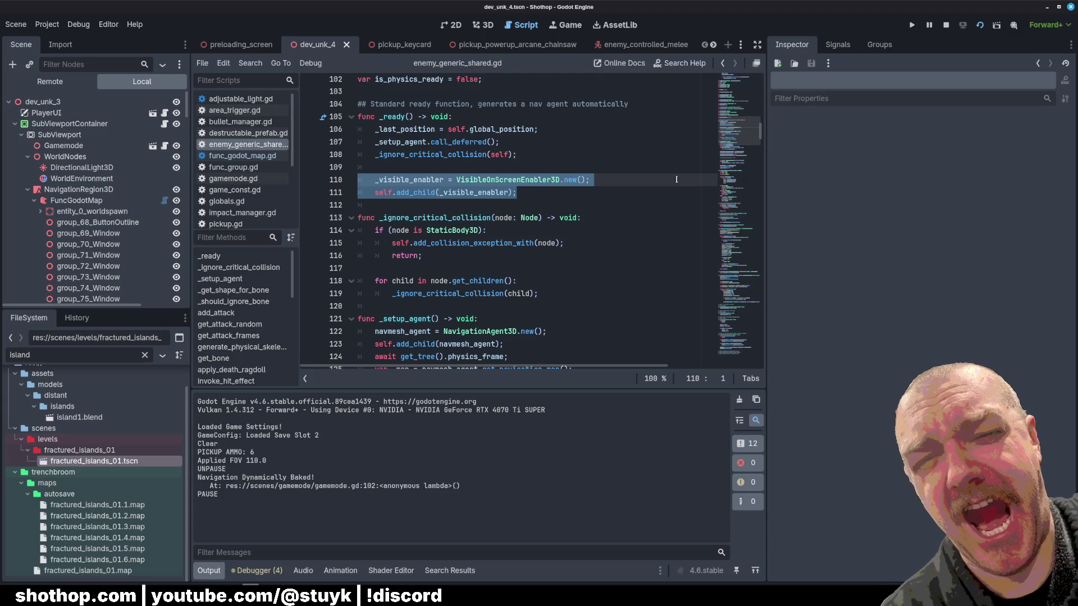
Scroll further through the script and run the project again.
scroll(87, 236, down, 6)
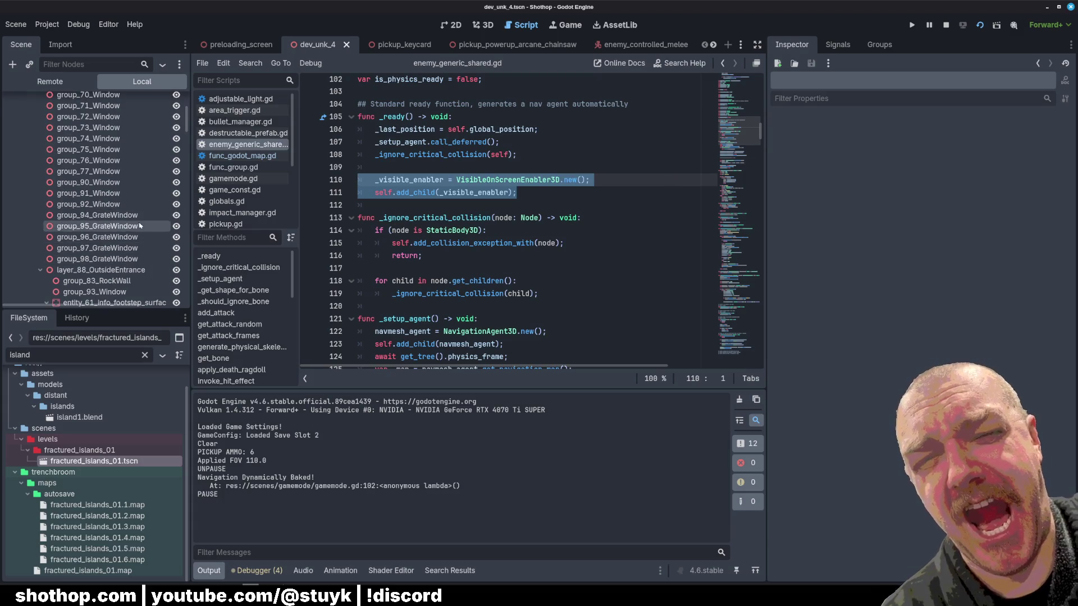
scroll(34, 226, down, 3)
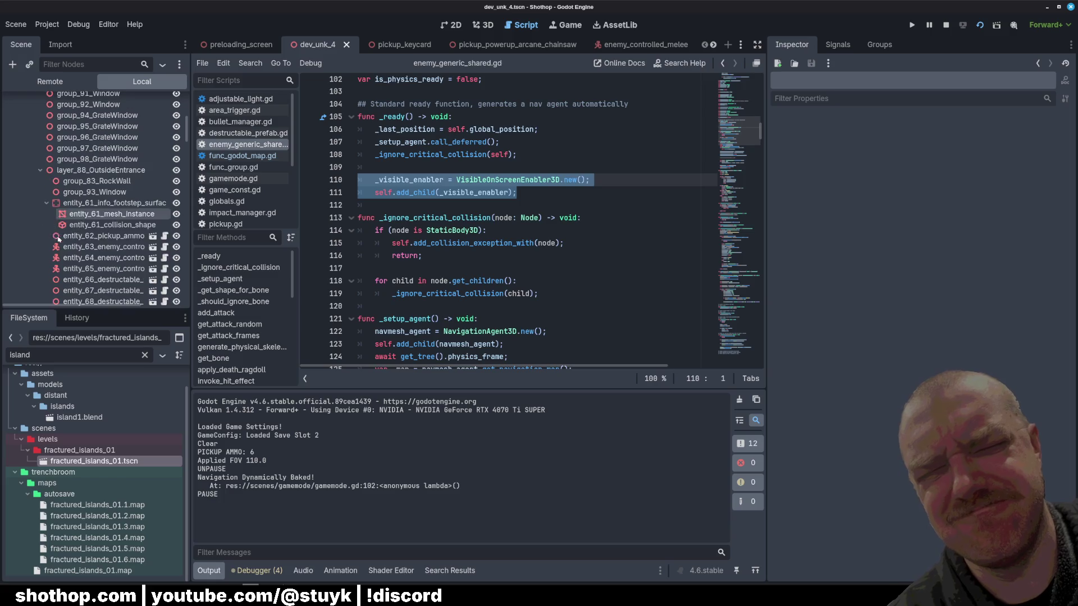
click(979, 25)
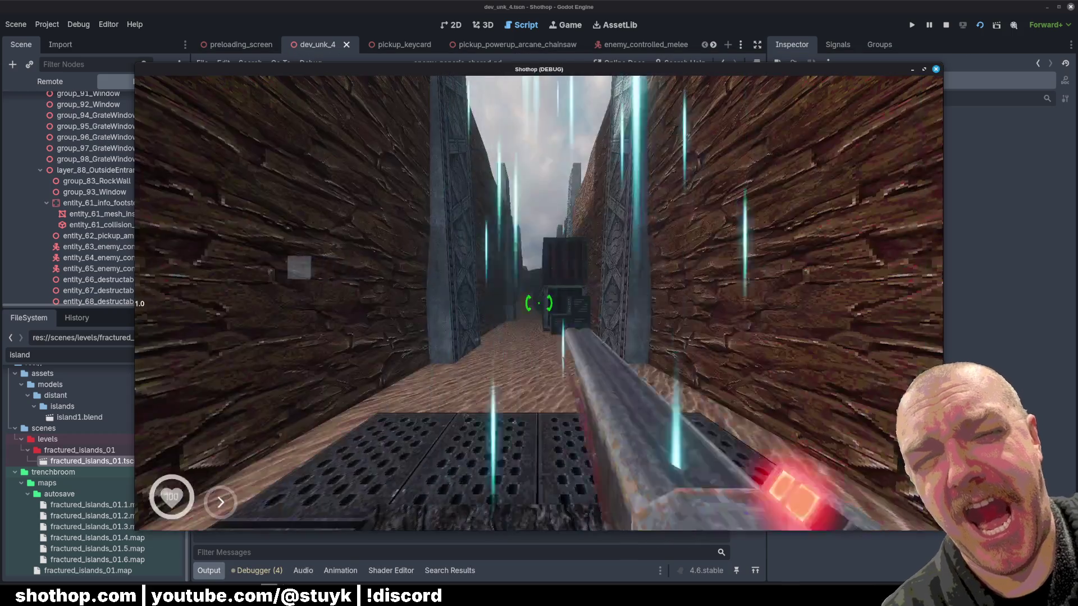
Walk down the corridor fighting enemies, then pause and quit the game.
key(w)
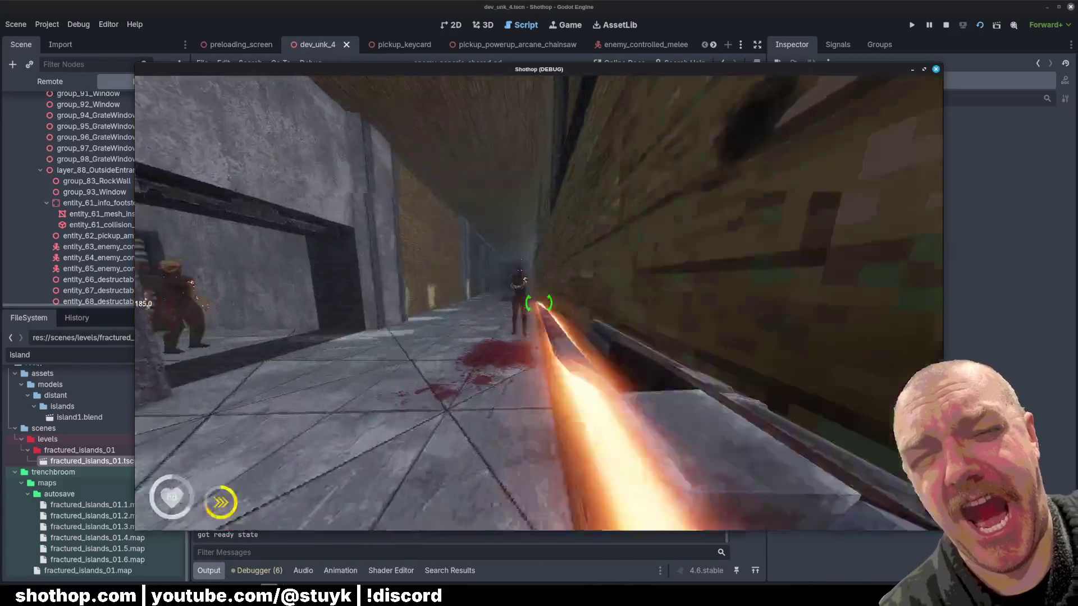
key(Escape)
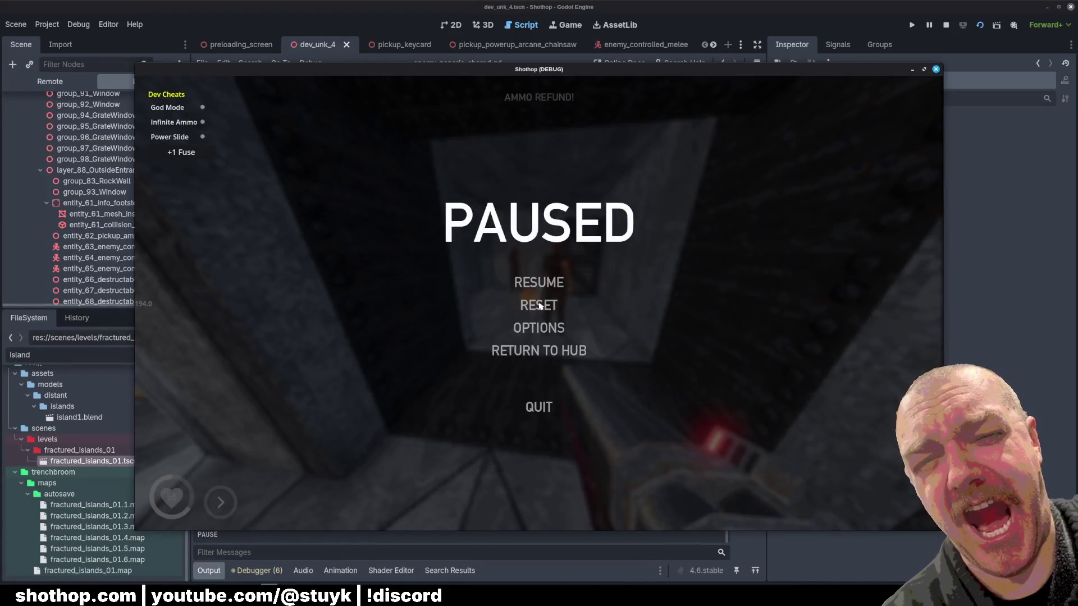
key(F8)
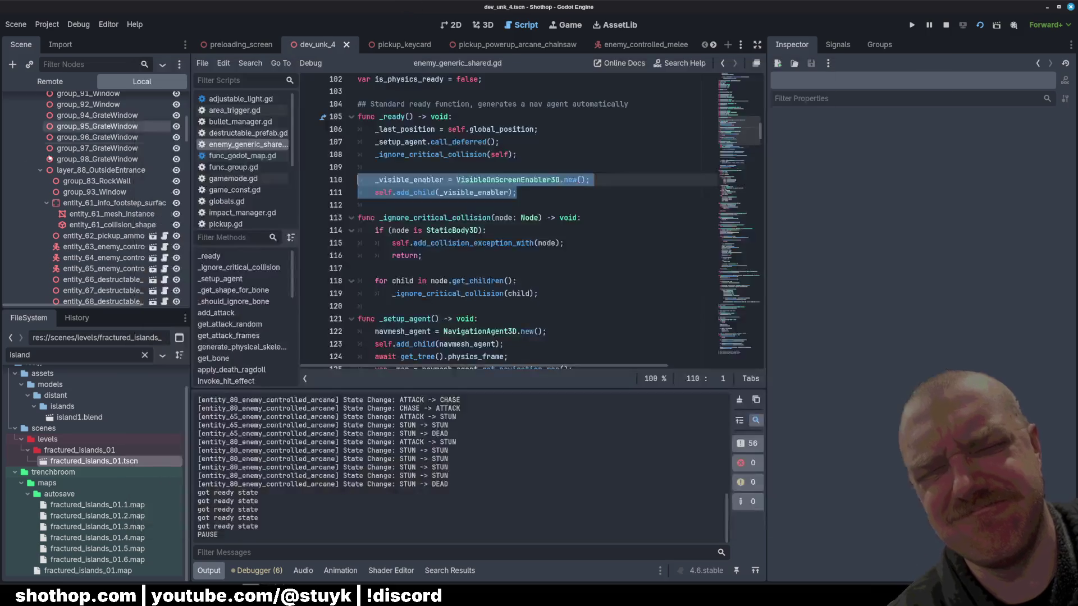
Show the Remote tree and expand SubViewportContainer, SubViewport, NavigationRegion3D and FuncGodotMap.
click(50, 81)
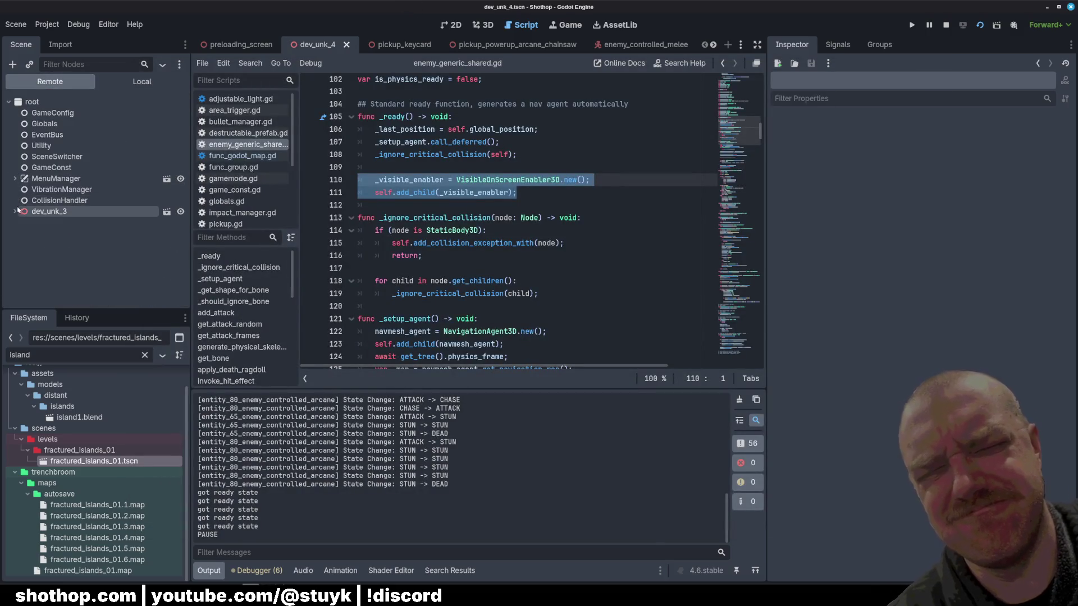
click(21, 233)
click(27, 244)
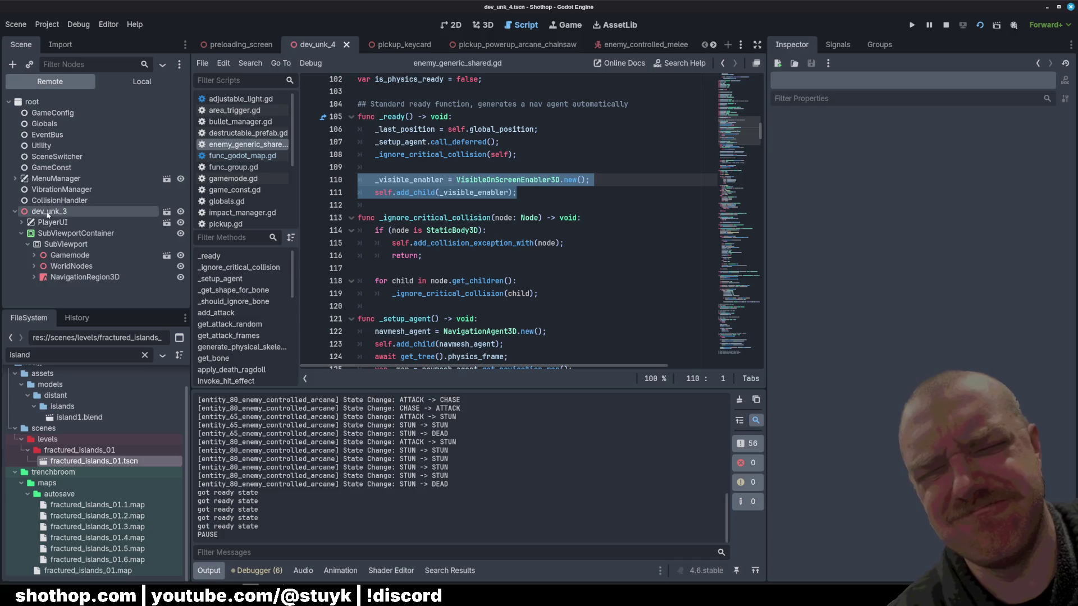
click(34, 277)
click(40, 288)
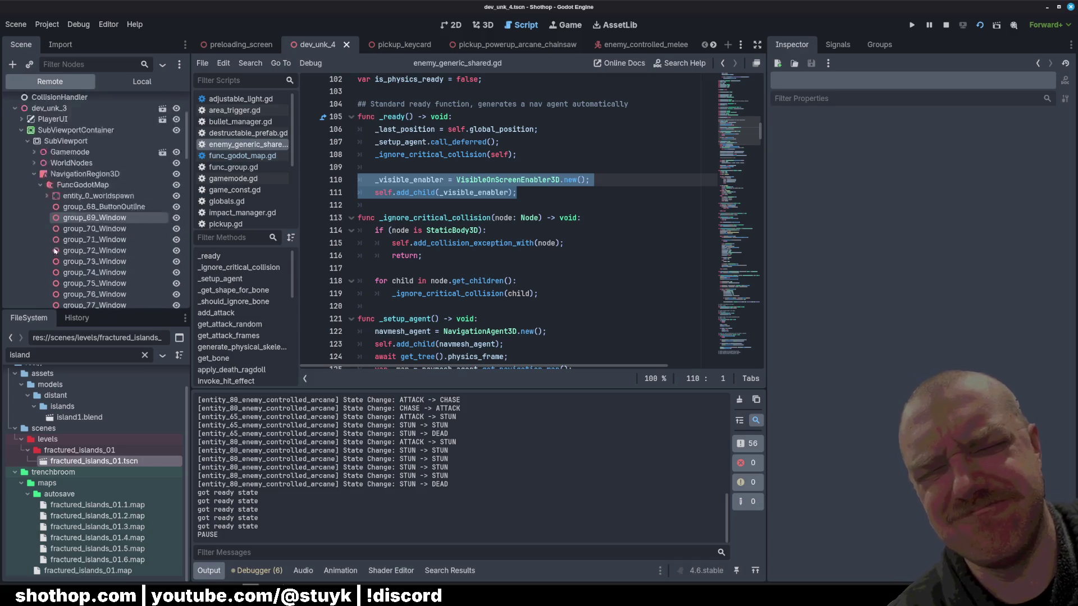
scroll(58, 249, down, 5)
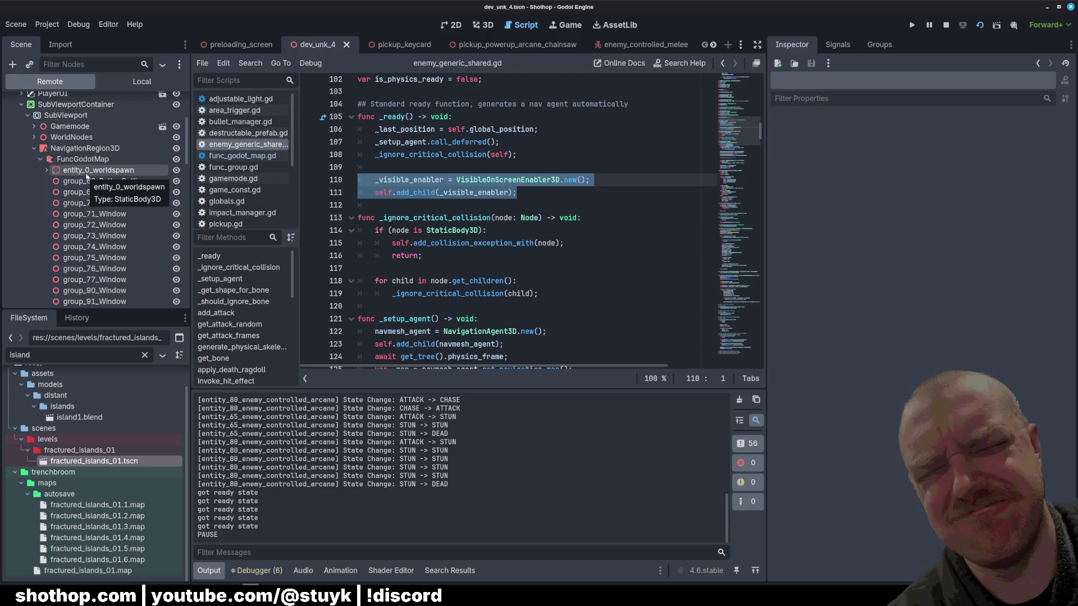
scroll(64, 217, down, 4)
scroll(64, 217, up, 5)
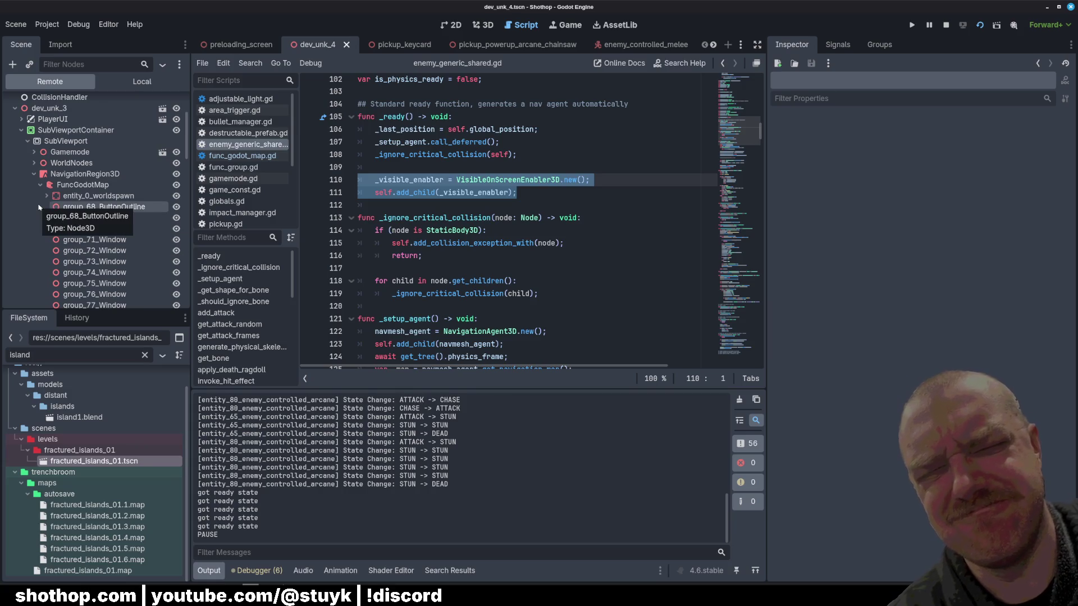
scroll(39, 208, down, 2)
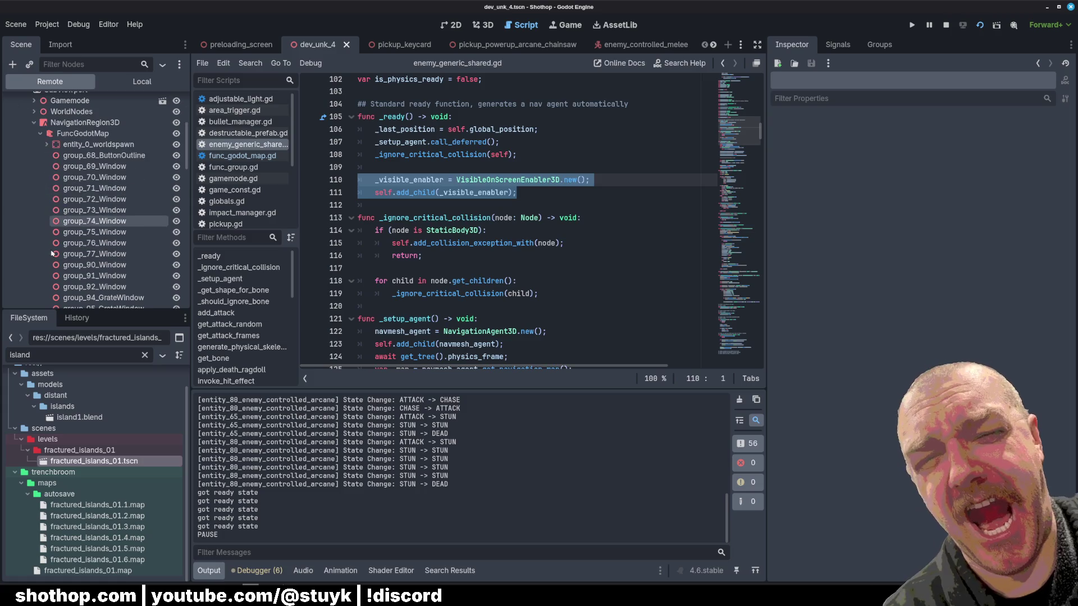
scroll(141, 252, down, 4)
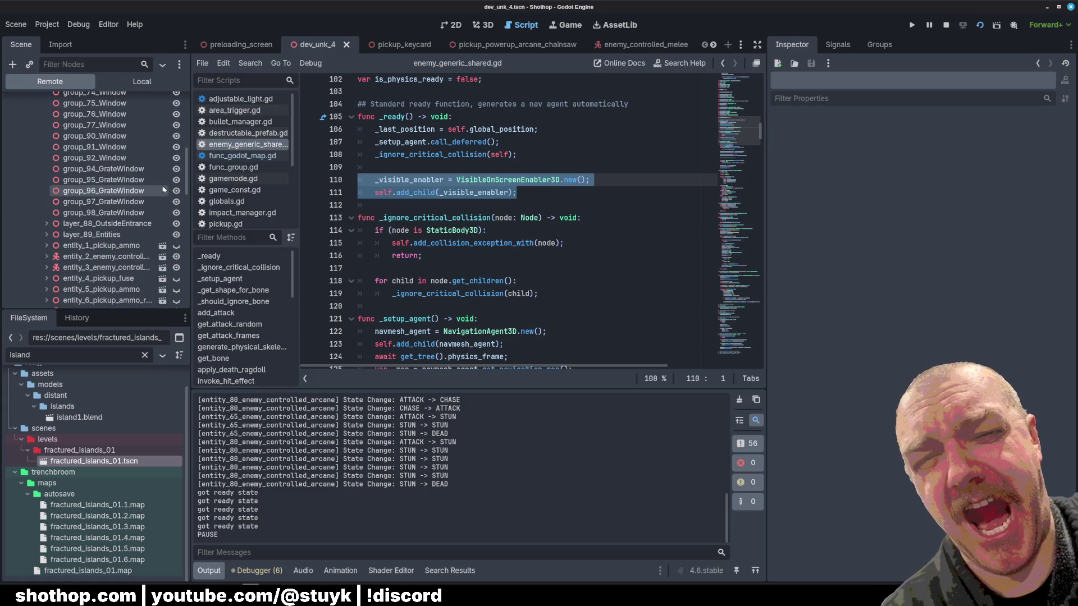
scroll(141, 188, down, 2)
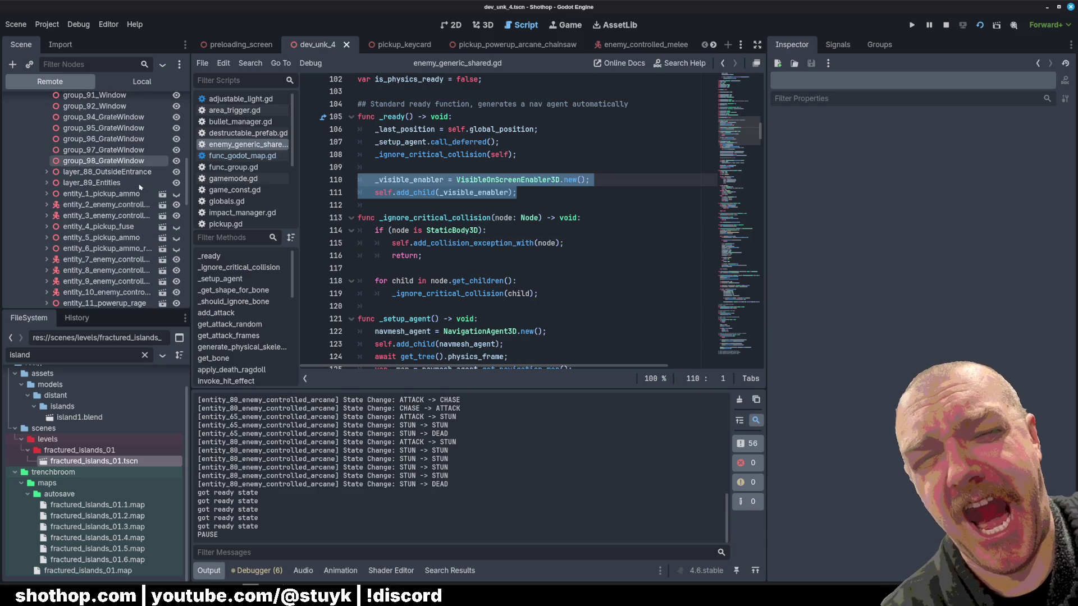
Expand the entity_3 enemy, peek at its Audio and Model children, then open func_godot_map.gd.
click(47, 217)
scroll(45, 216, down, 2)
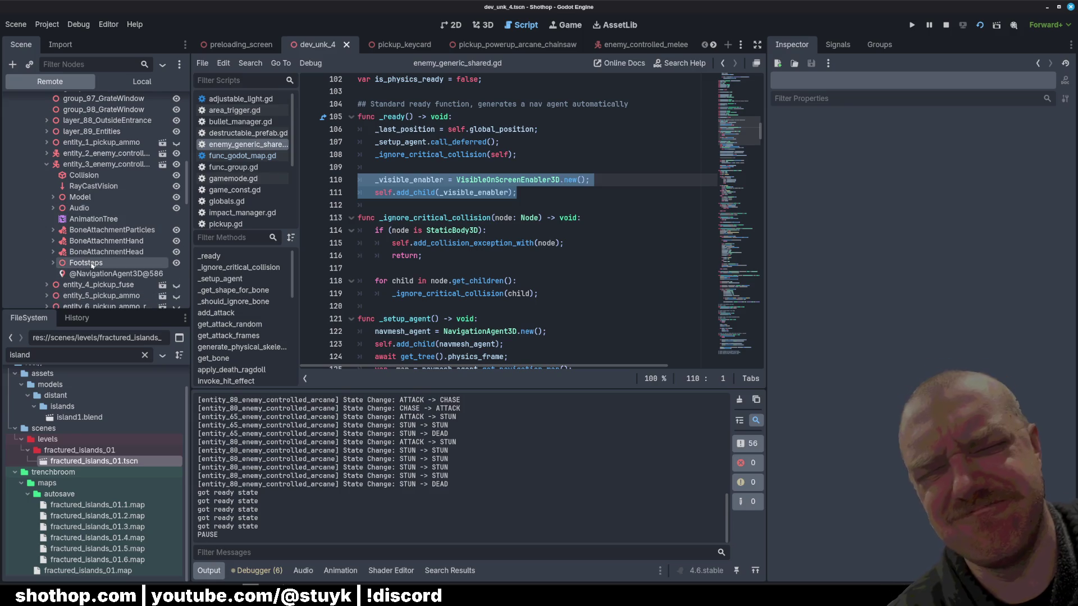
click(54, 209)
click(53, 208)
click(53, 198)
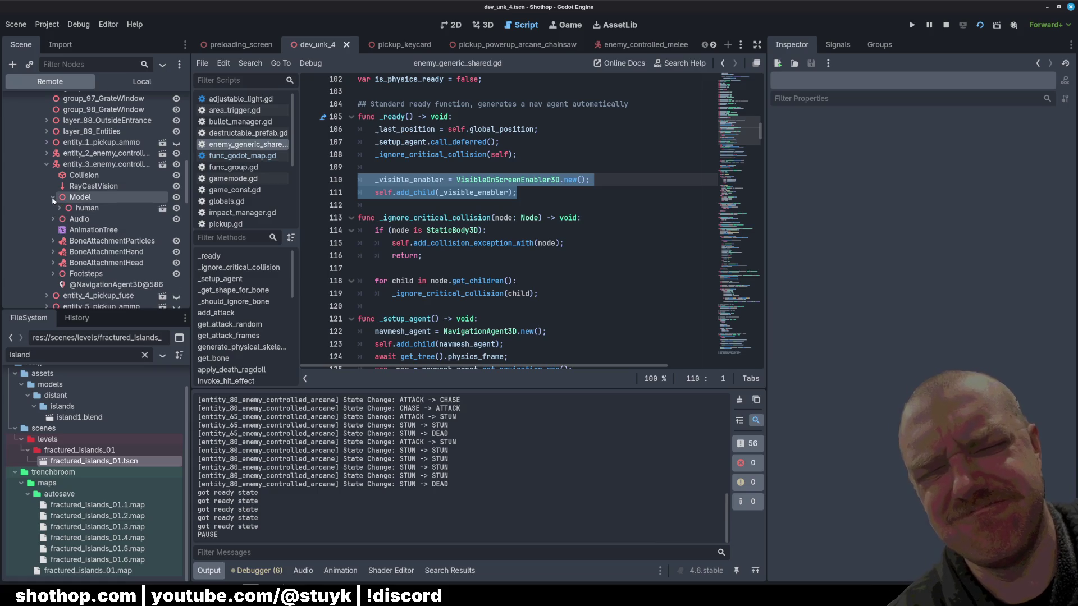
click(53, 197)
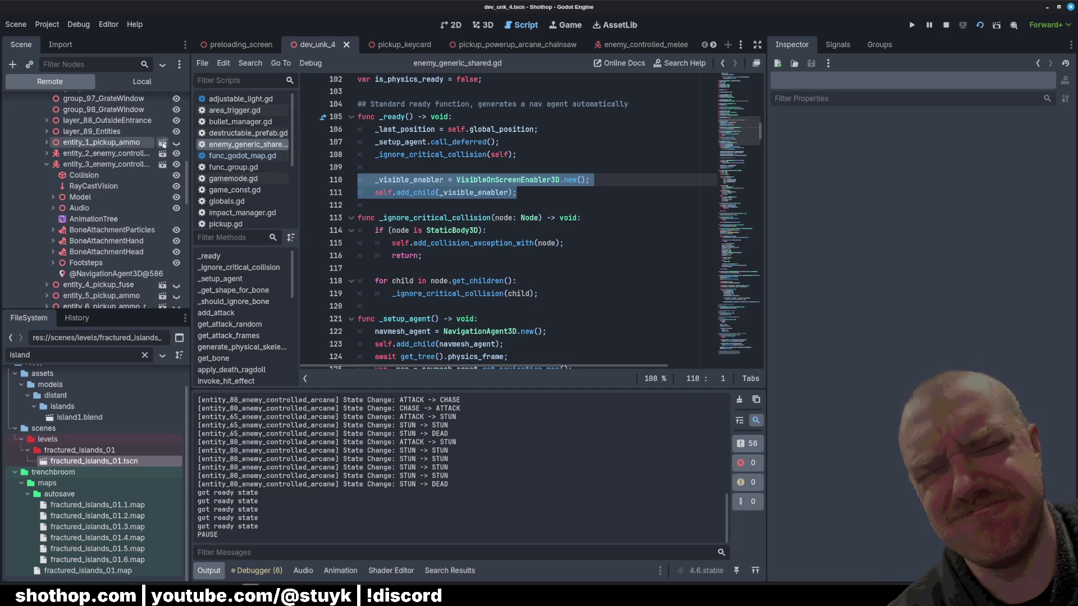
click(241, 155)
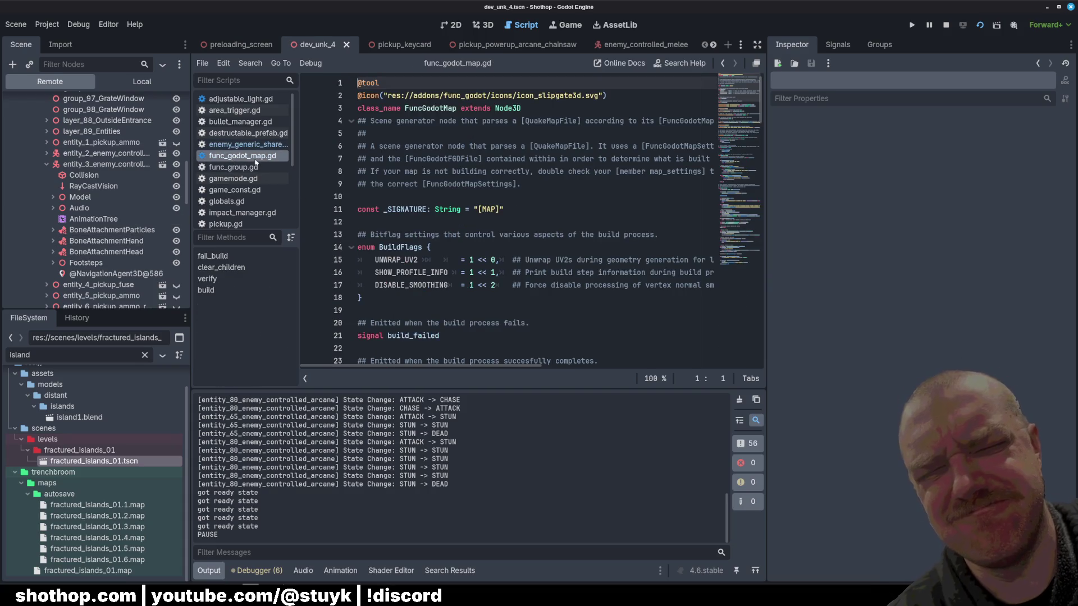
Glance at adjustable_light.gd, then return to enemy_generic_shared.gd.
click(241, 99)
scroll(247, 128, down, 5)
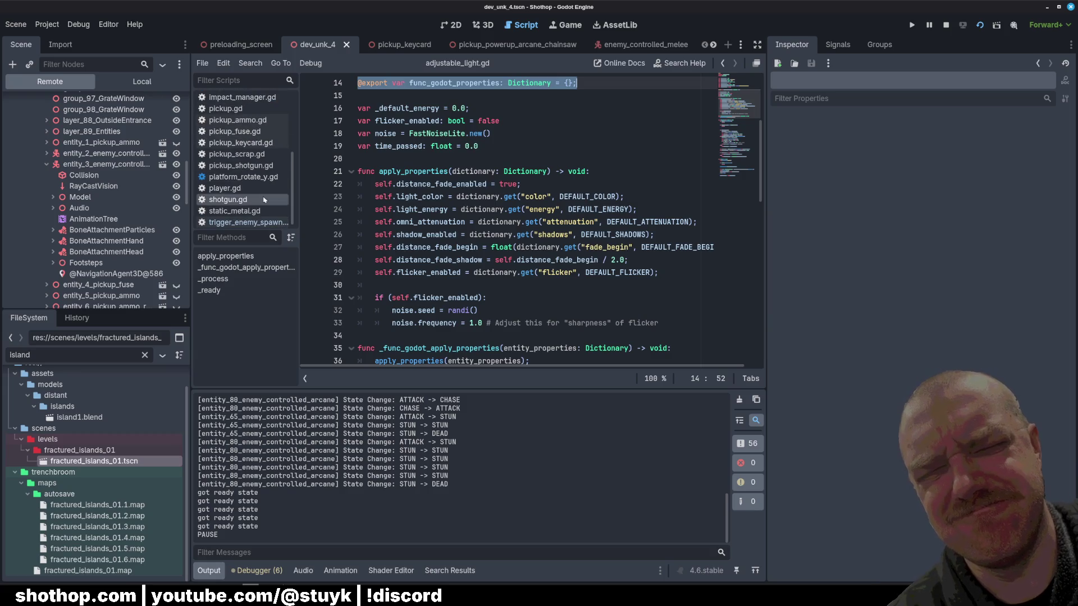
scroll(256, 138, up, 5)
click(247, 128)
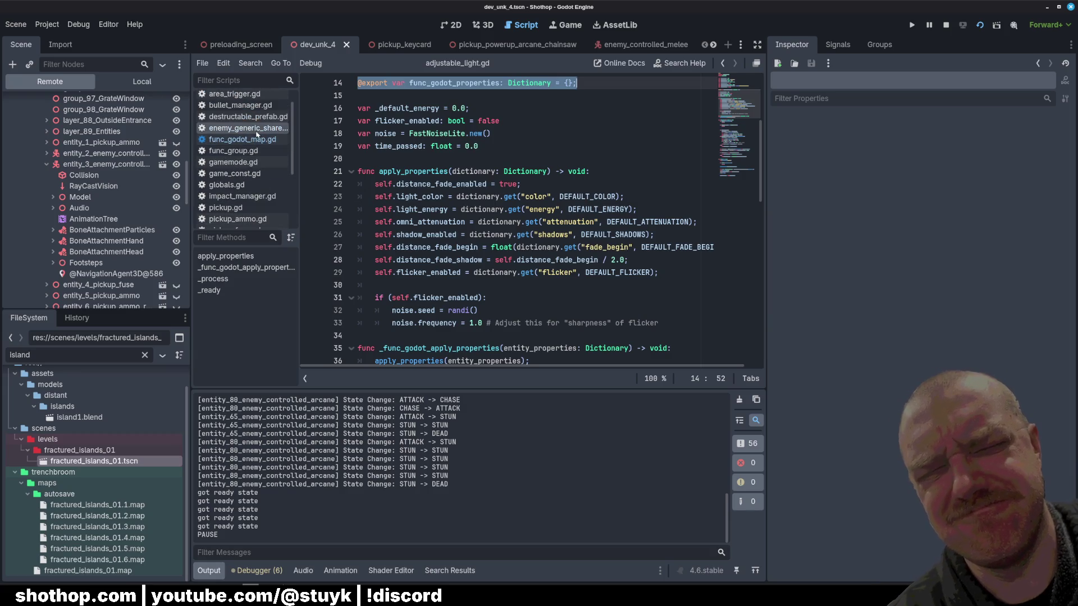
scroll(505, 224, up, 10)
Move the CHASE _visible_enabler-freeing check to the setter's top, add a blank line, save, and stop the game.
click(523, 233)
scroll(524, 235, down, 3)
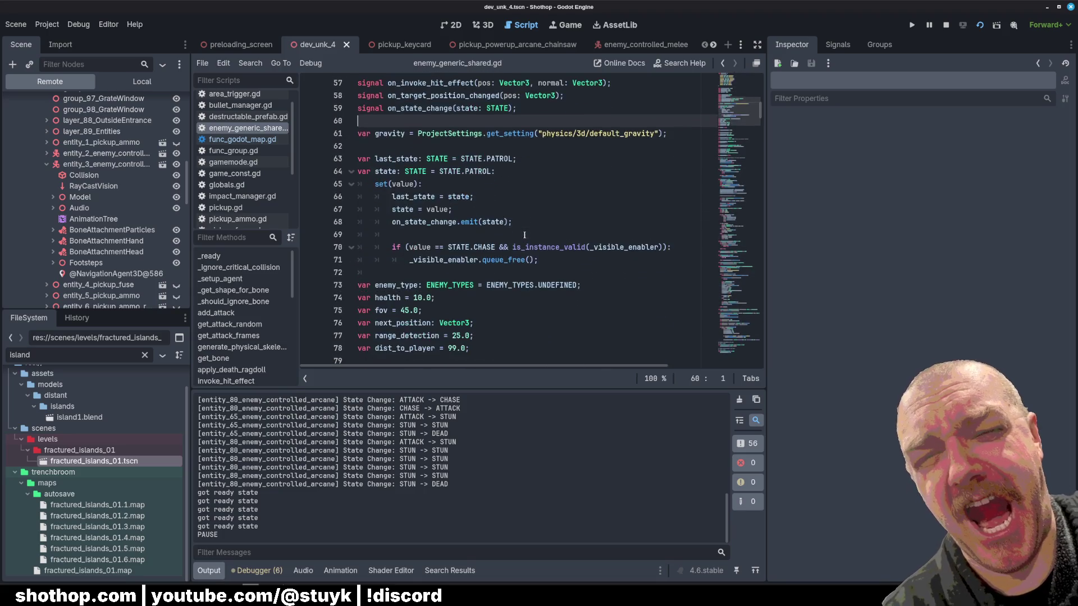
drag(388, 247, 595, 259)
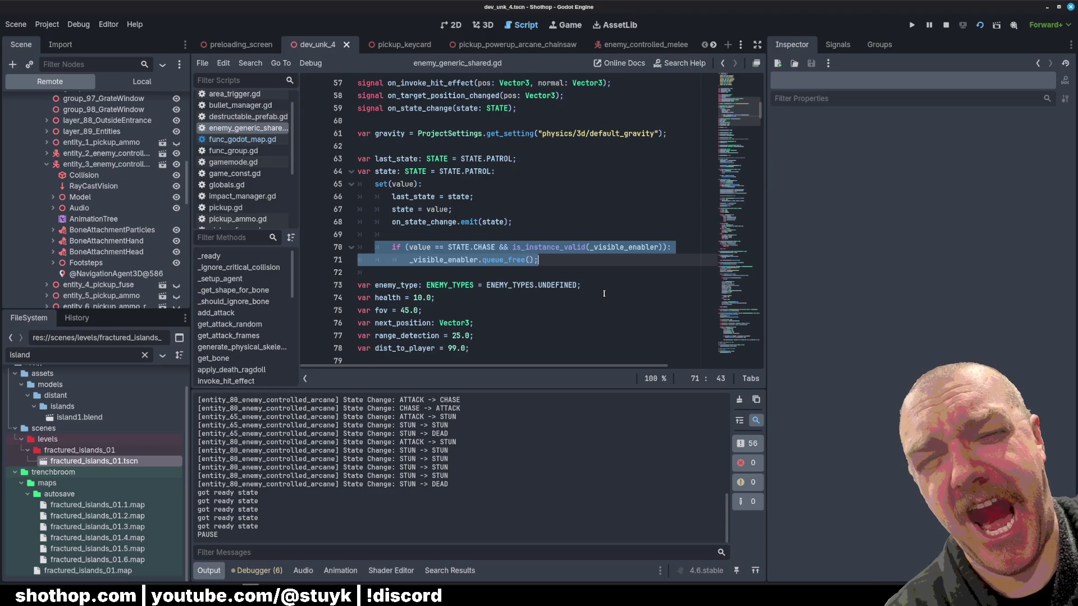
key(alt+Up)
key(alt+Up)
key(alt+Up)
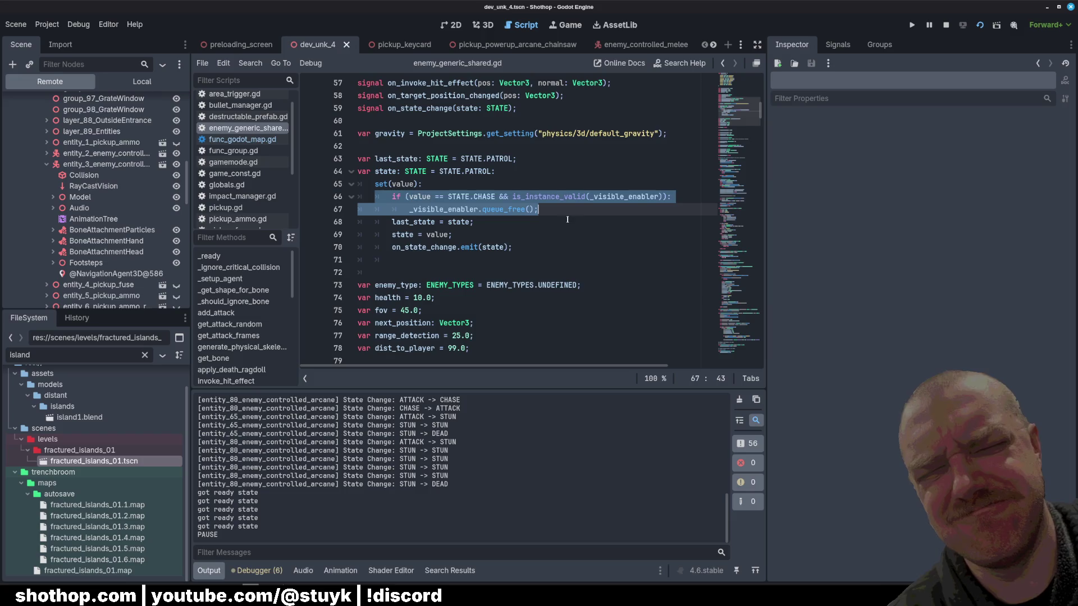
key(Right)
key(Return)
click(553, 183)
key(ctrl+s)
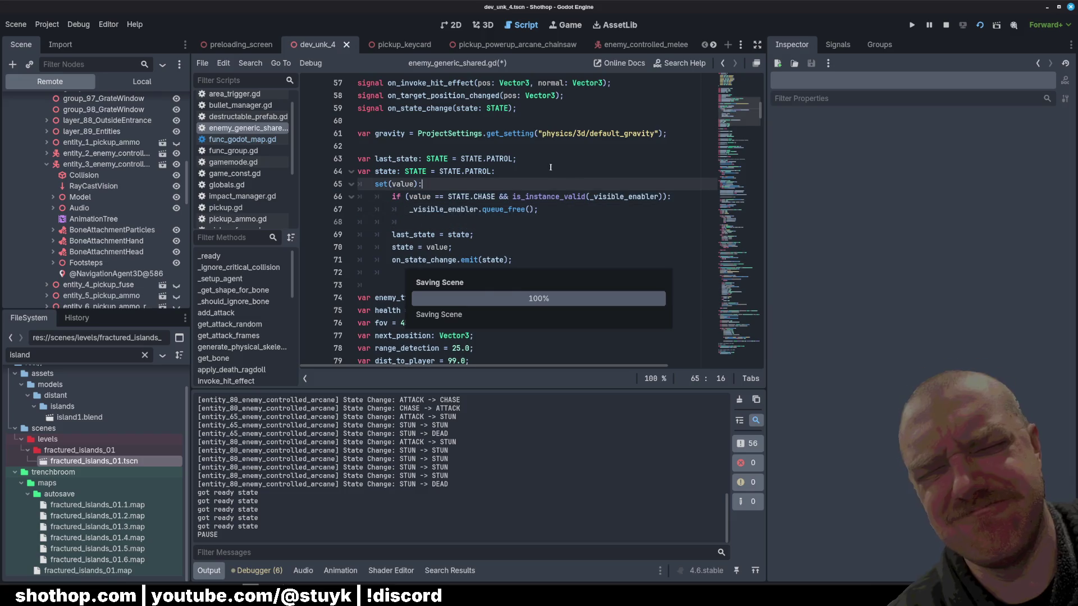
click(595, 166)
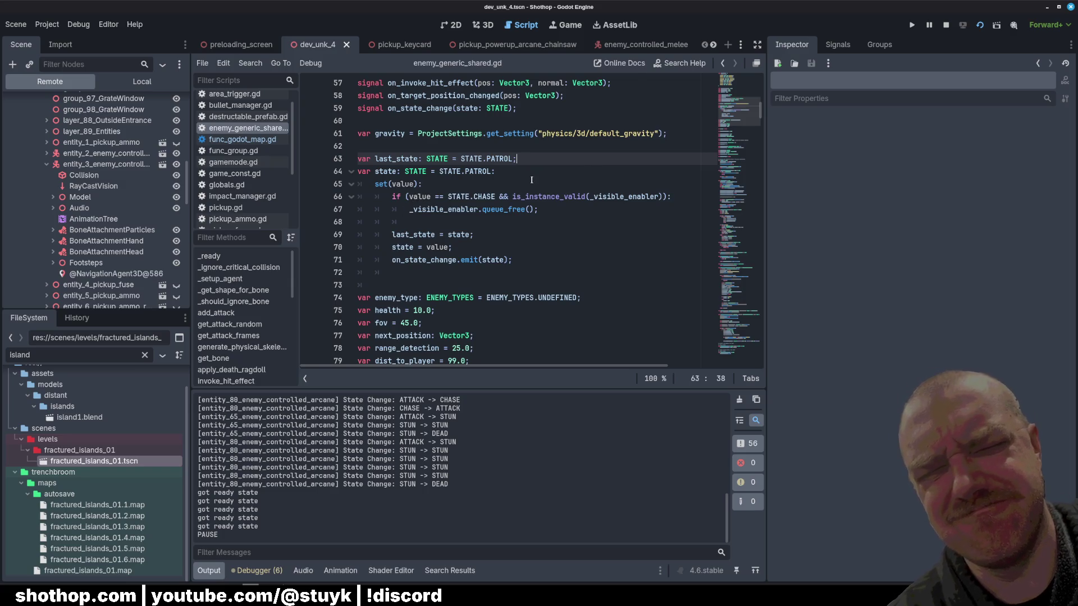
click(946, 25)
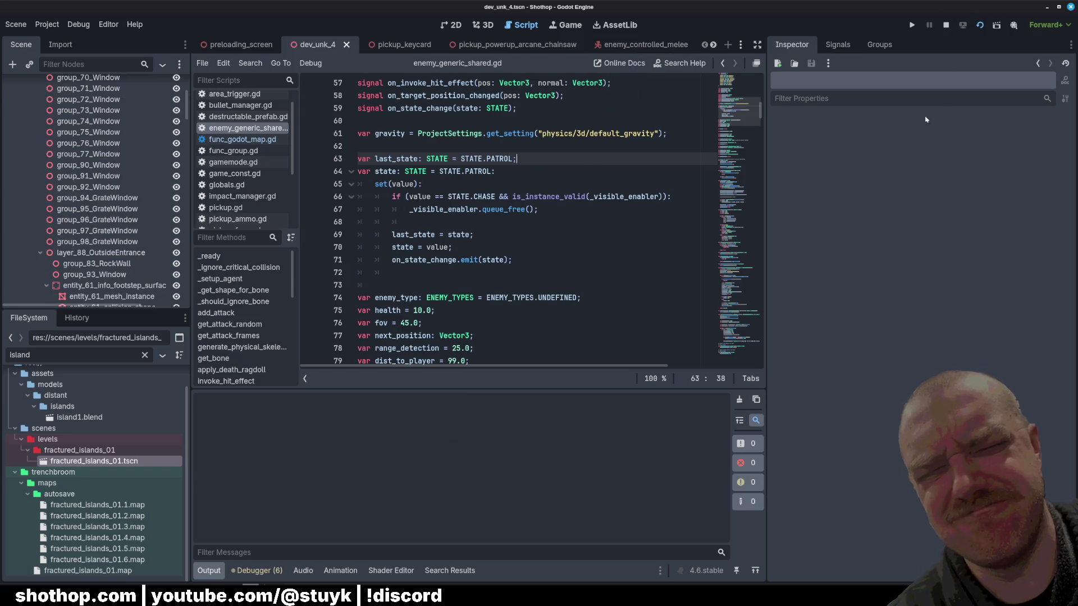
Replay the level until arcane enemies chase, pause, end the session, and return to the script.
key(F5)
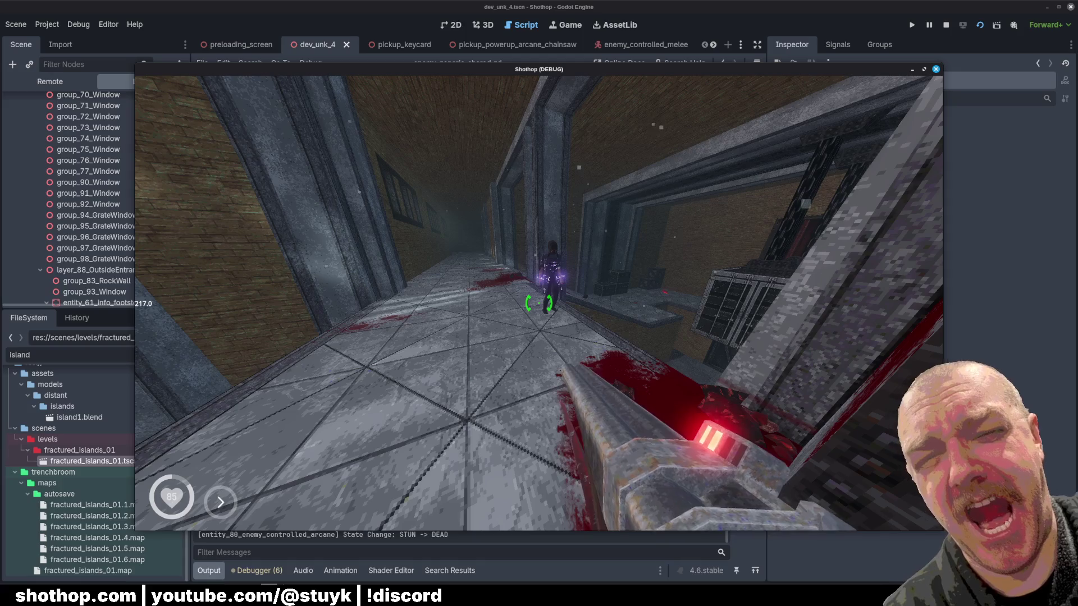
key(Escape)
key(Escape)
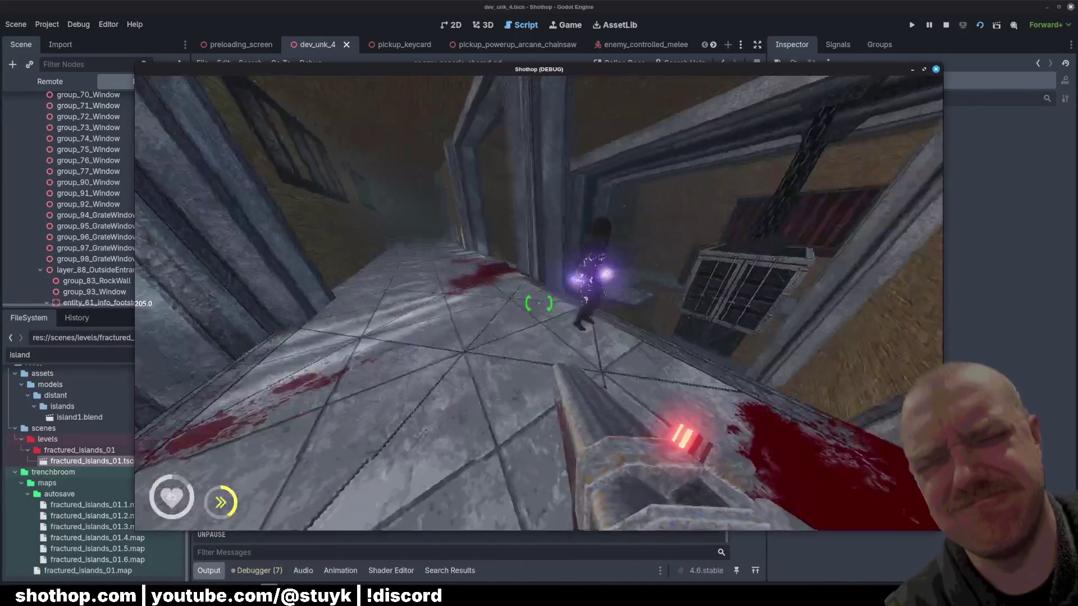
key(Escape)
click(537, 197)
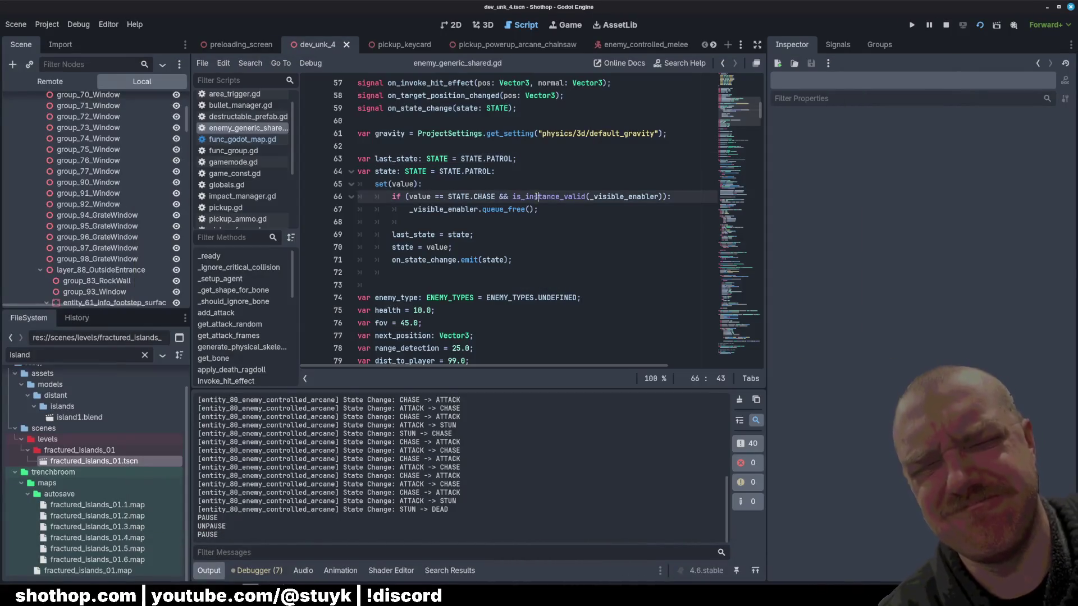
Add print("remove visibility enabler"); under _visible_enabler.queue_free() and save.
click(529, 239)
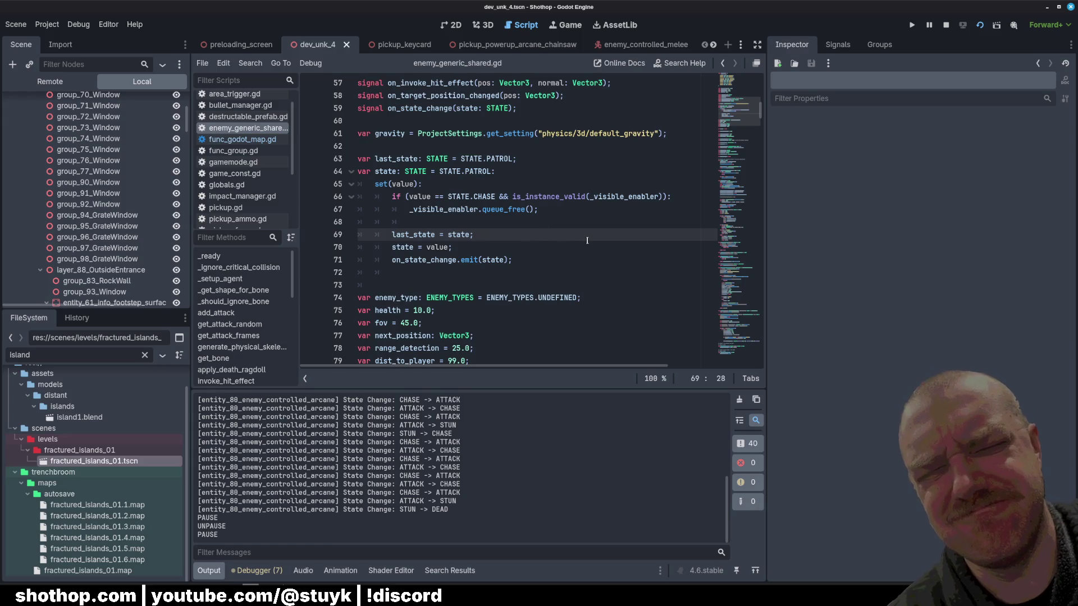
click(561, 260)
key(Return)
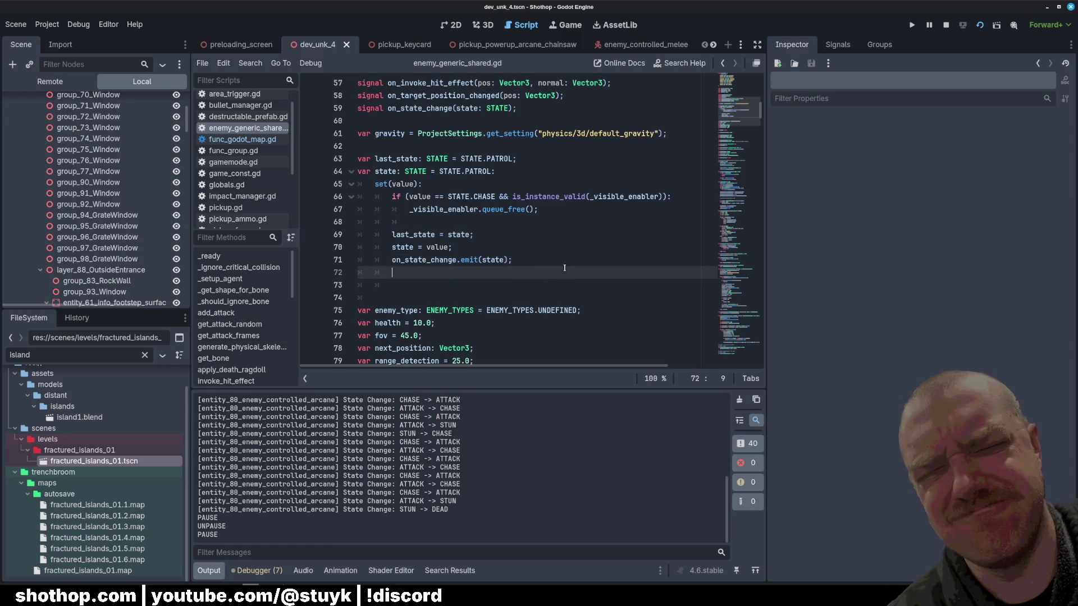
text(print)
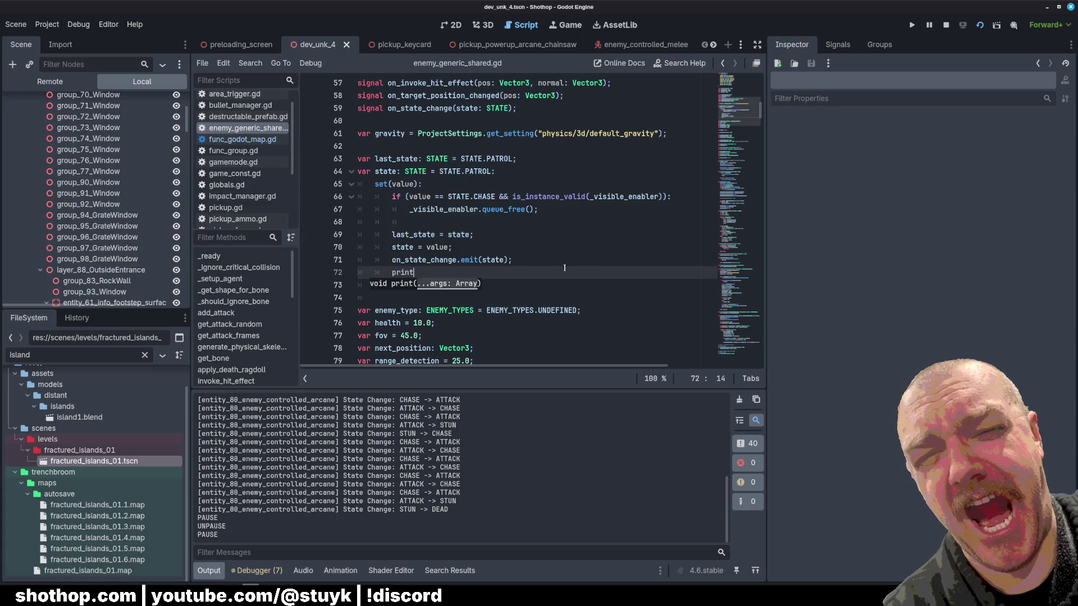
key(BackSpace)
key(BackSpace)
key(BackSpace)
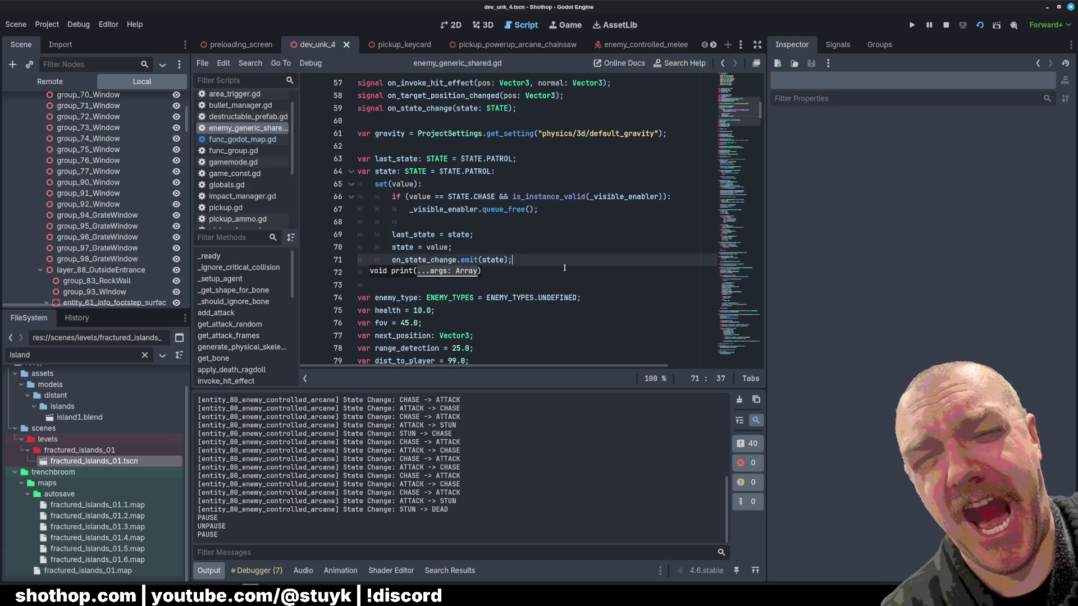
click(585, 211)
key(Return)
text(print)
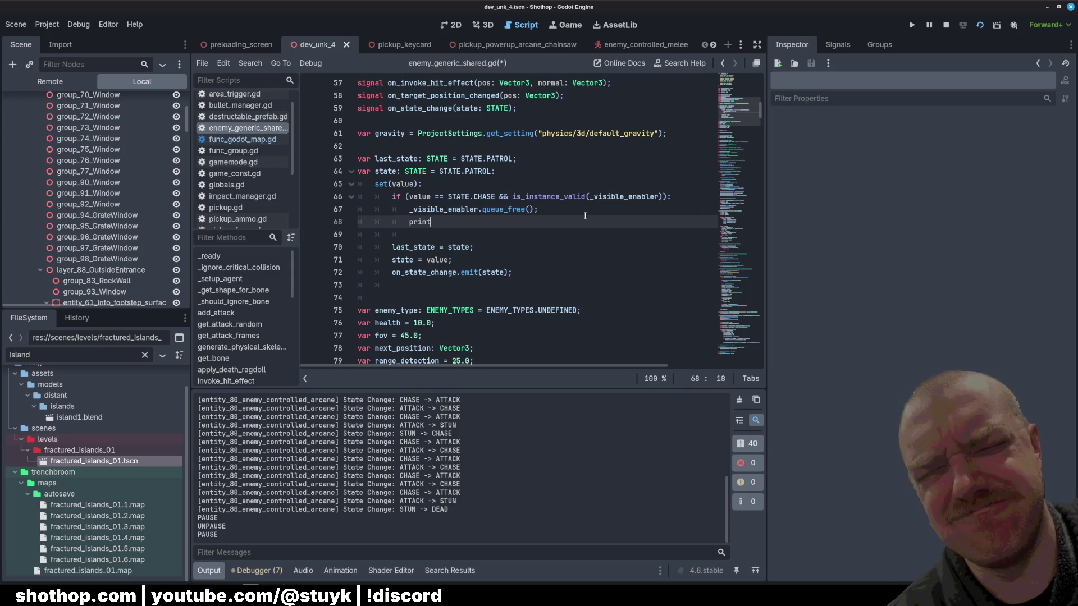
text(("remove visibility en)
text(abler");)
key(ctrl+s)
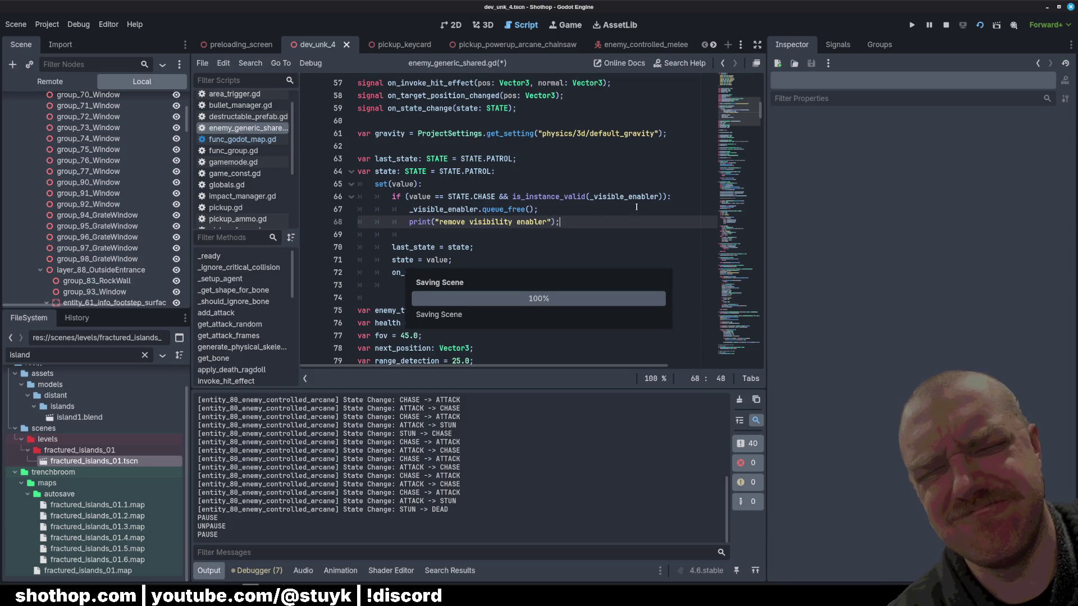
Briefly test-run the game, close it, and switch to TrenchBroom.
key(F5)
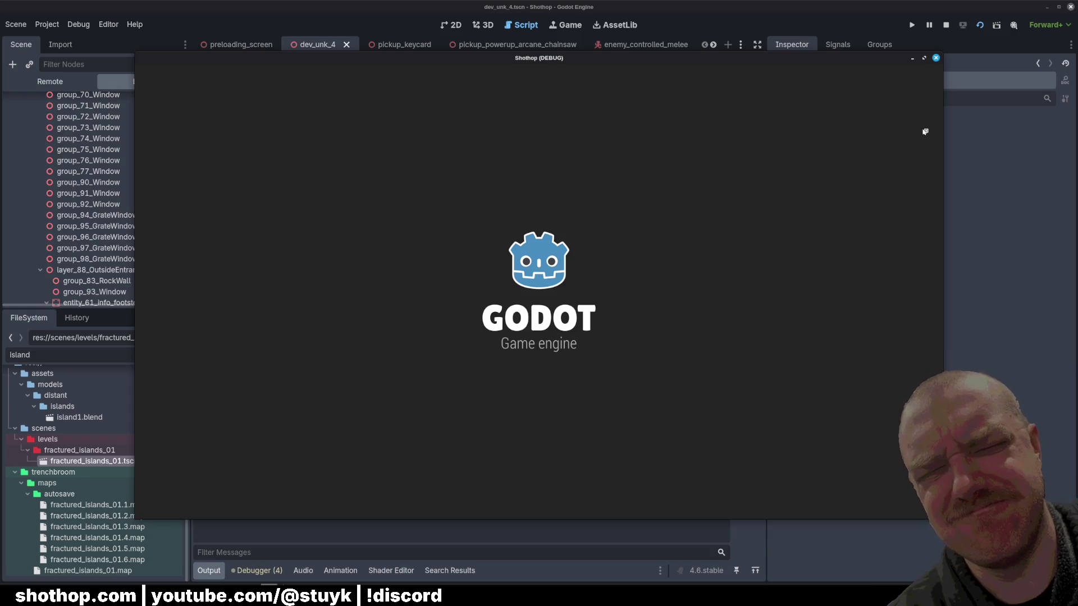
key(Escape)
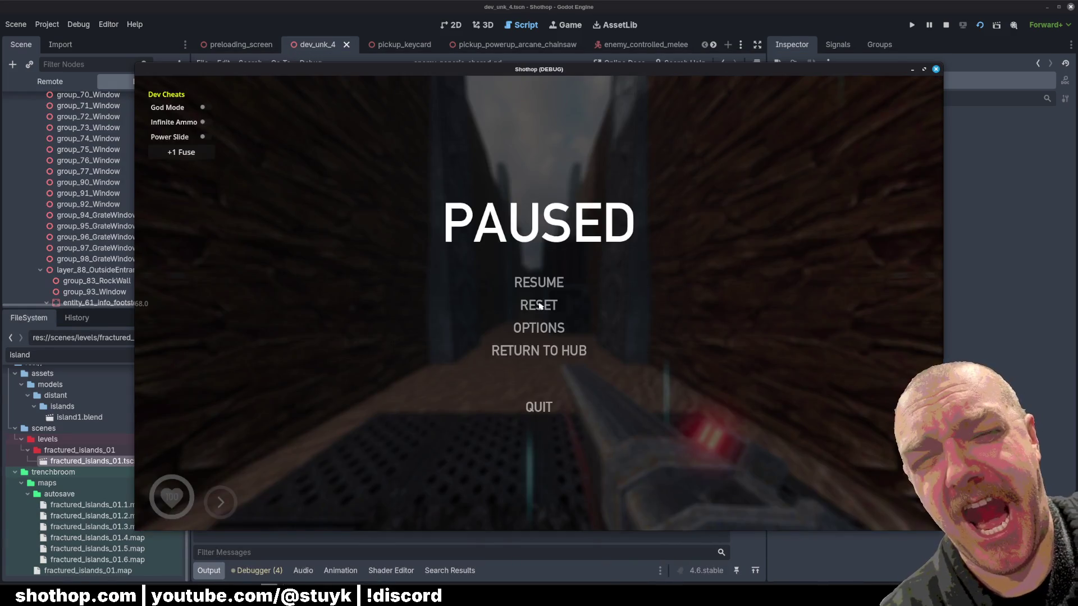
key(F8)
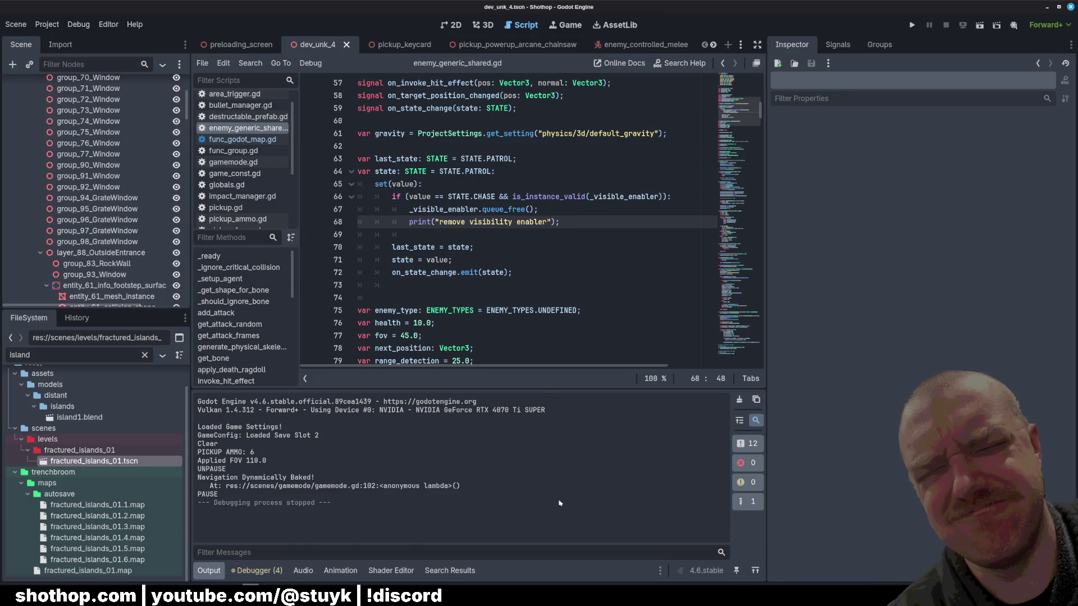
key(alt+Tab)
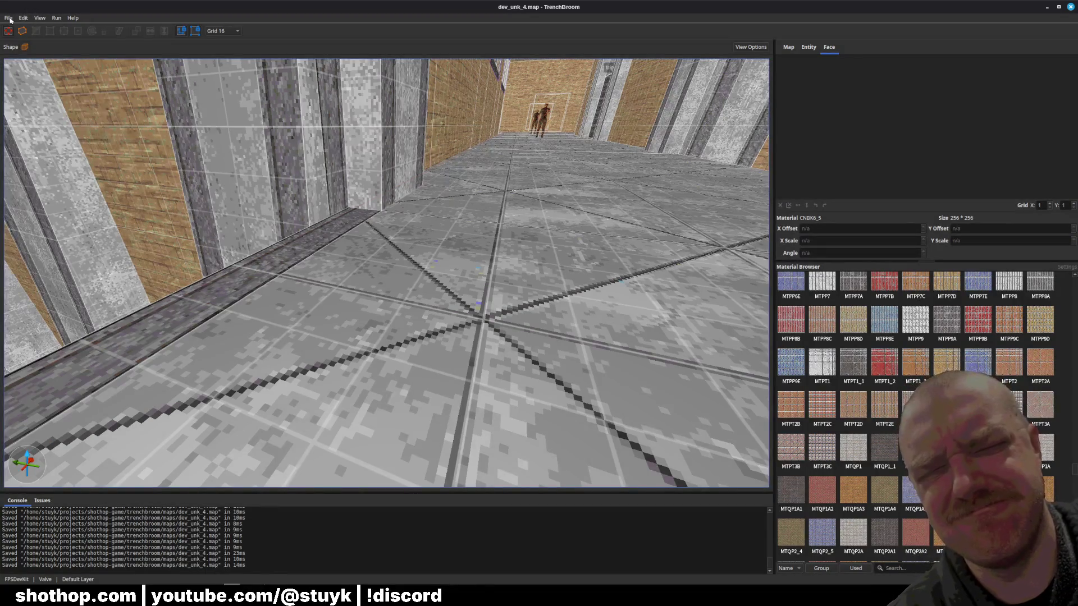
Open dev_sandbox.map in TrenchBroom, then come back to the dev_unk_4 map.
click(8, 17)
click(26, 38)
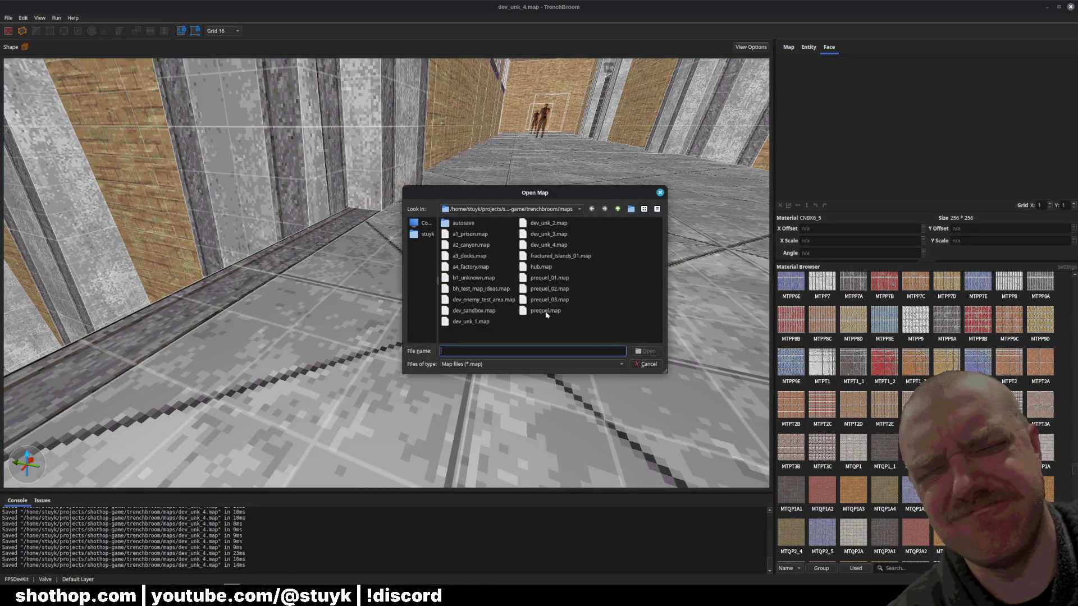
double_click(471, 311)
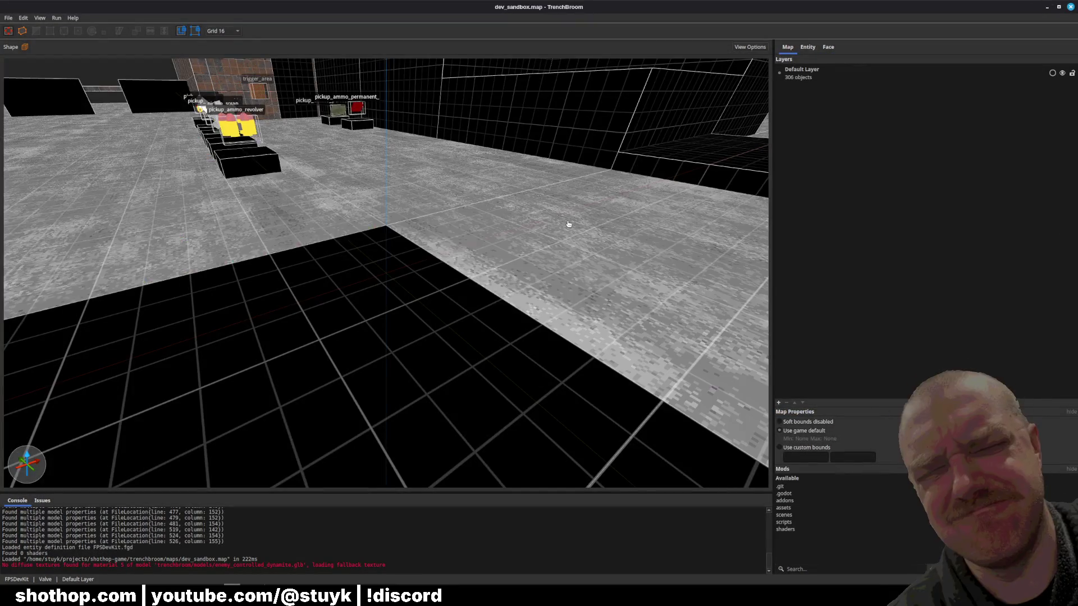
key(alt+Tab)
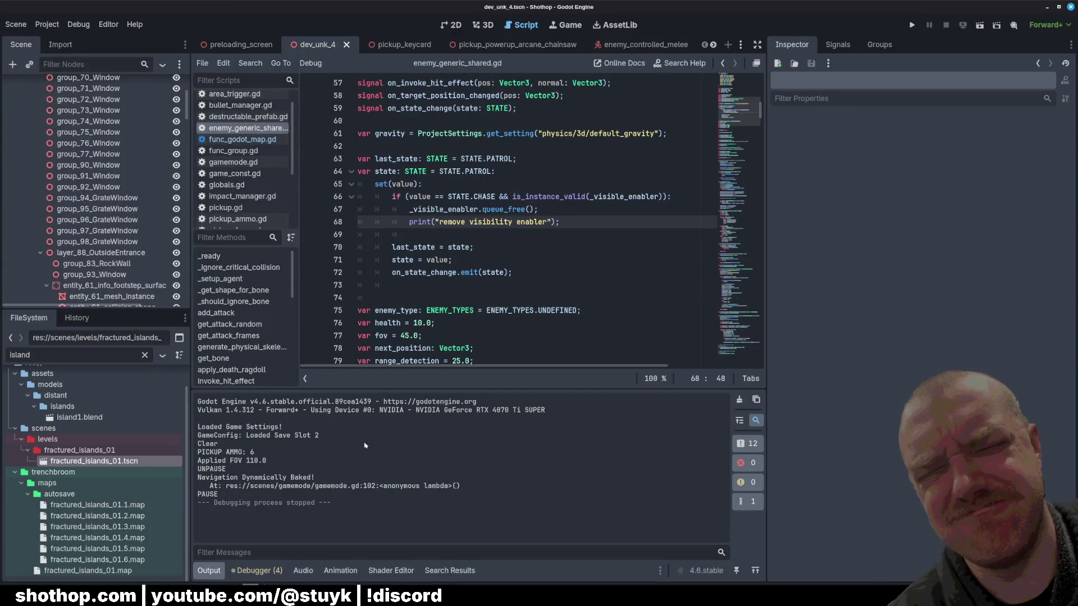
key(alt+Tab)
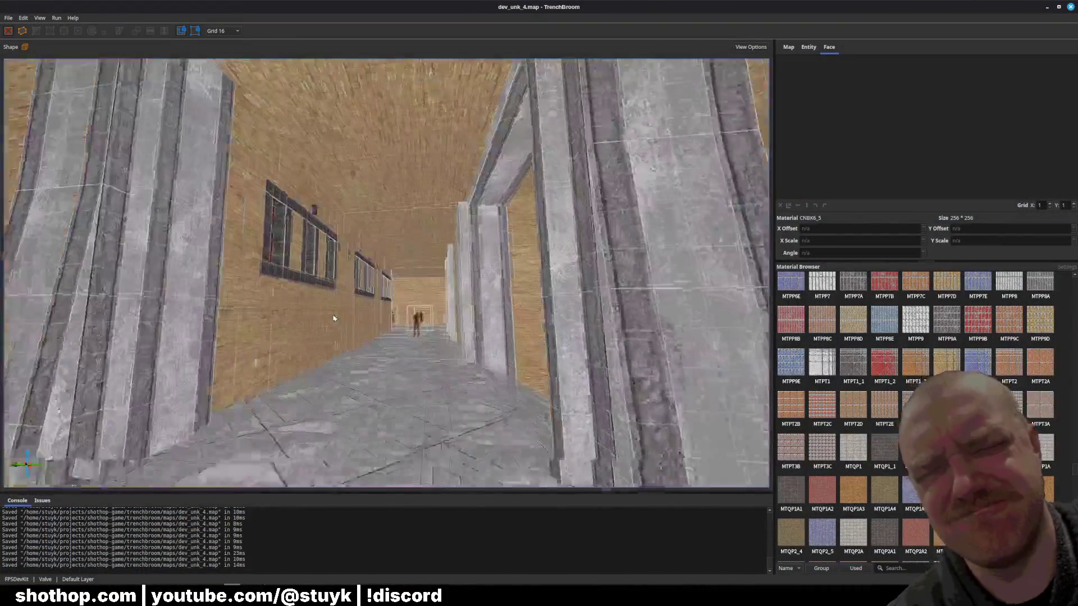
Inspect the enemy_controlled_arcane entities in the corridor and by the red door, then return to Godot's enemy script.
scroll(333, 318, up, 10)
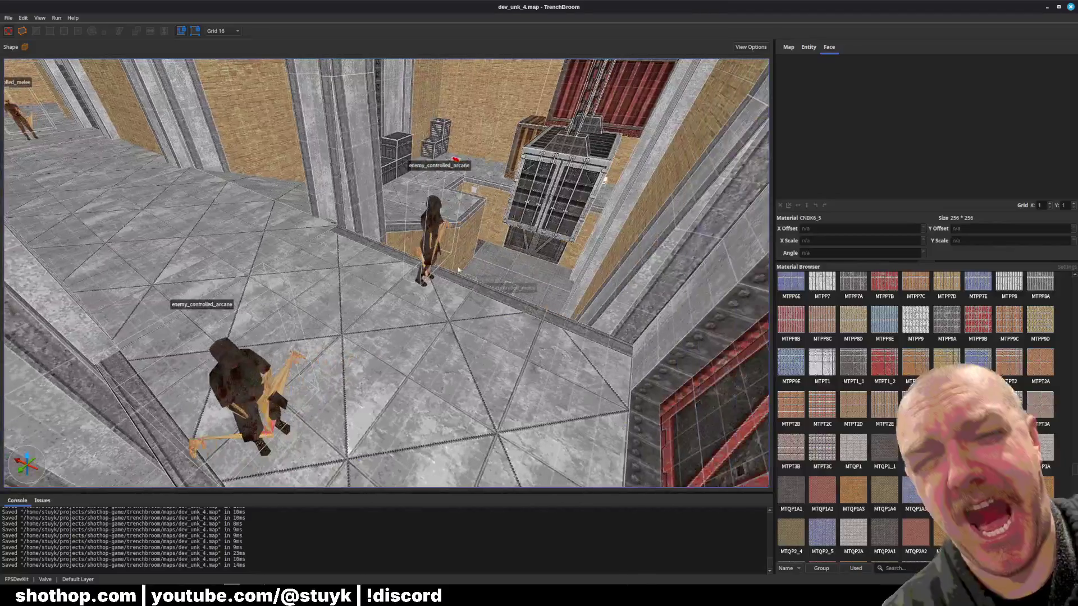
click(458, 270)
key(ctrl+u)
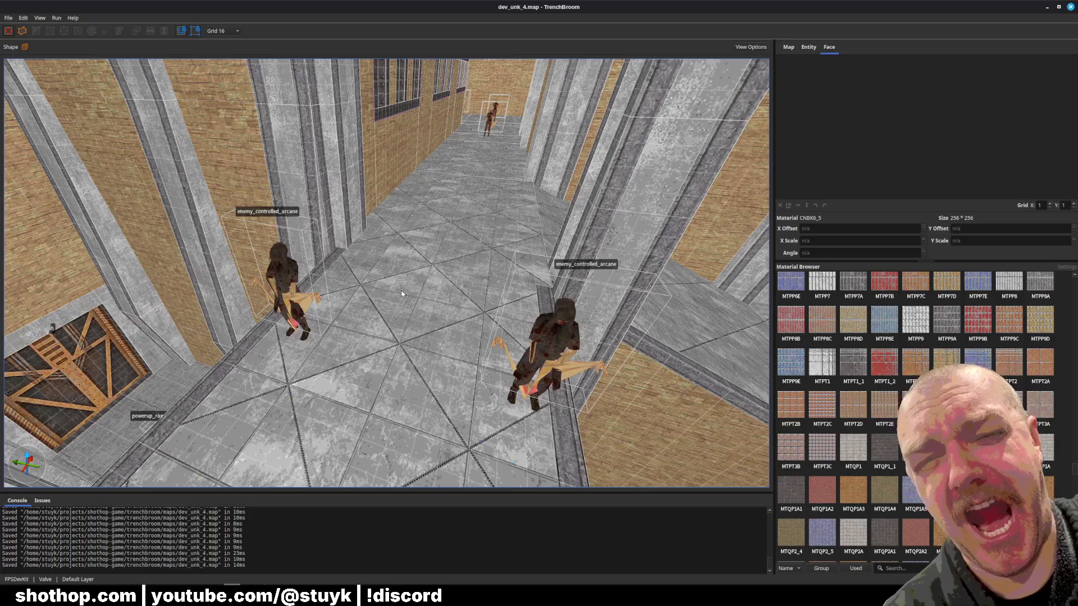
click(575, 338)
scroll(506, 292, up, 8)
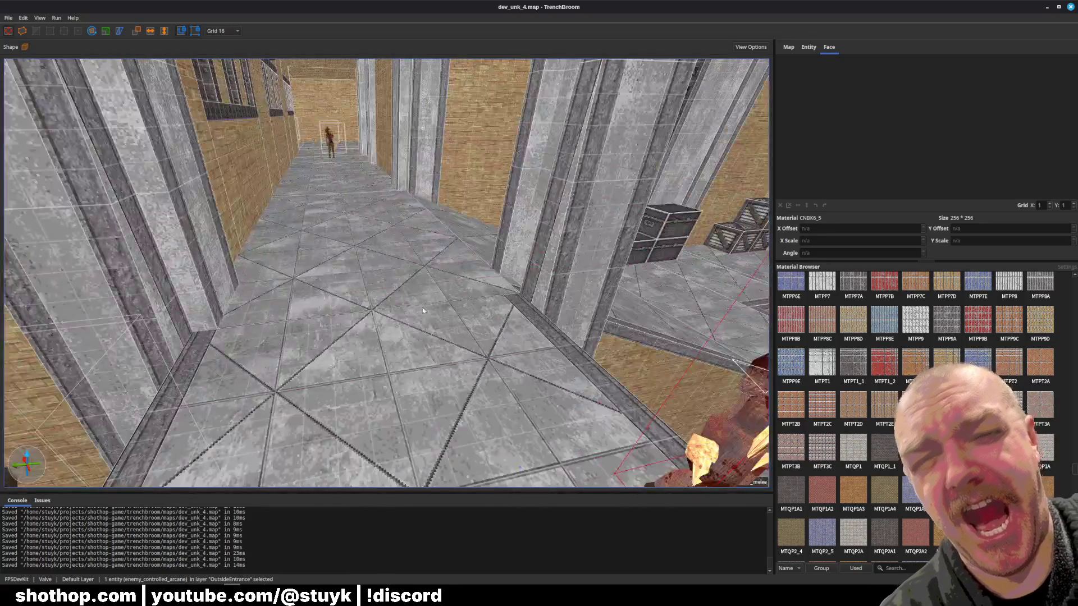
scroll(466, 257, up, 15)
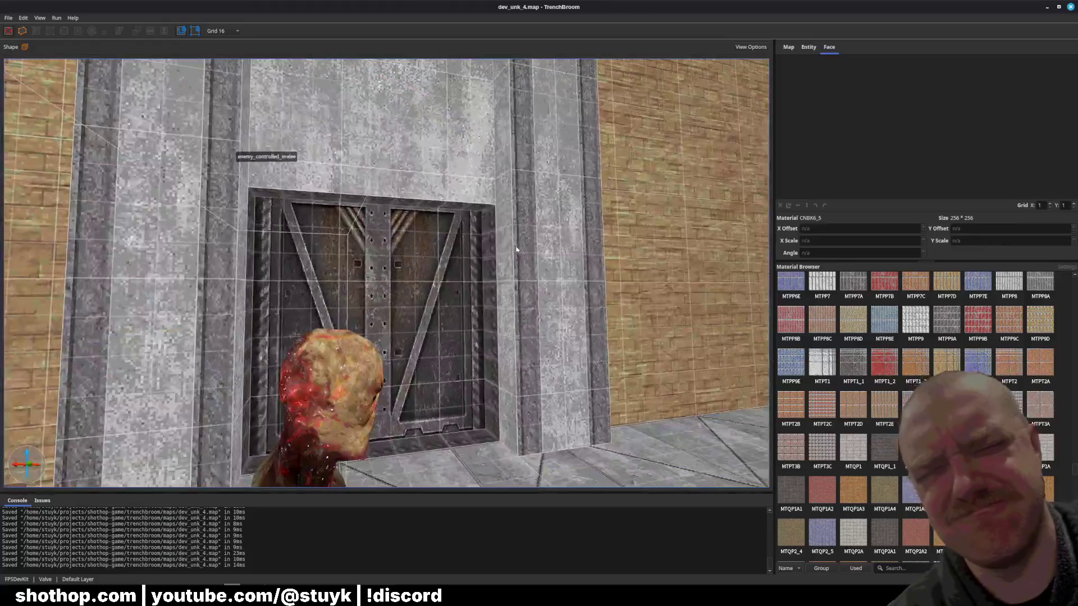
scroll(491, 260, down, 15)
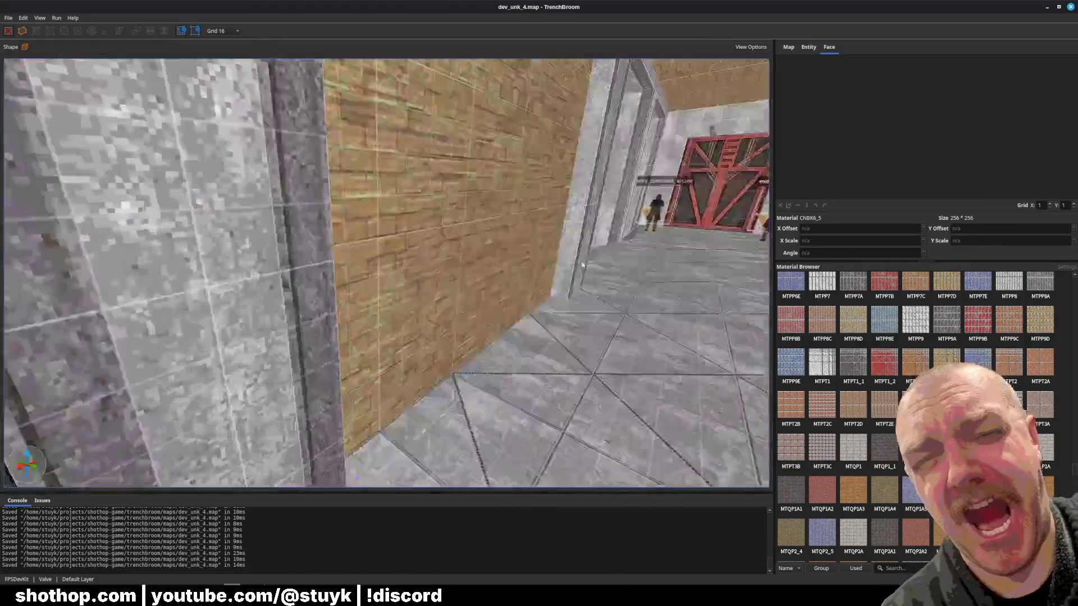
scroll(575, 253, up, 5)
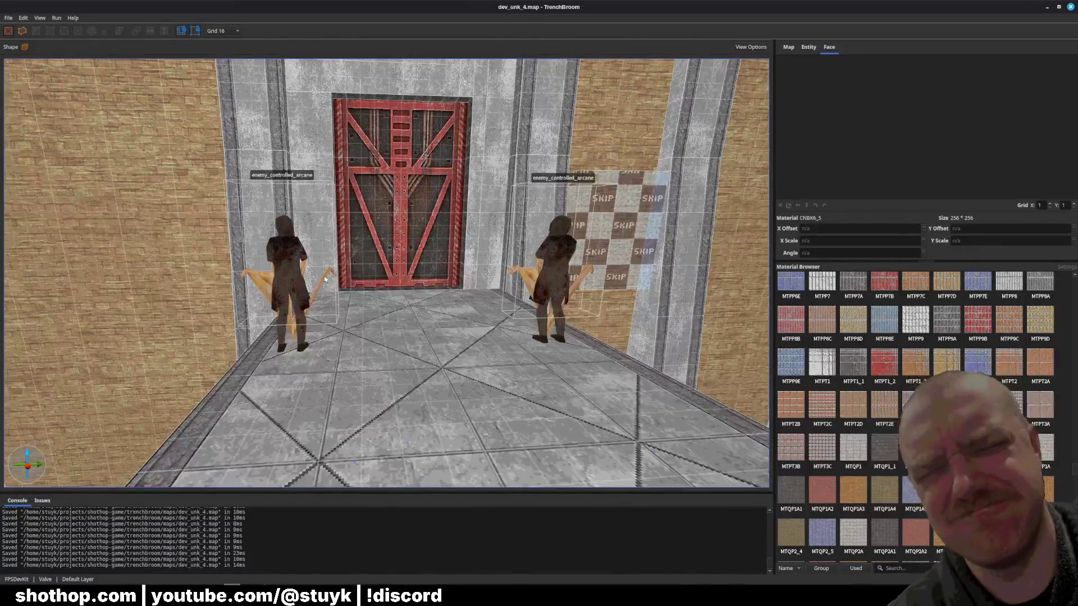
click(273, 298)
key(ctrl+u)
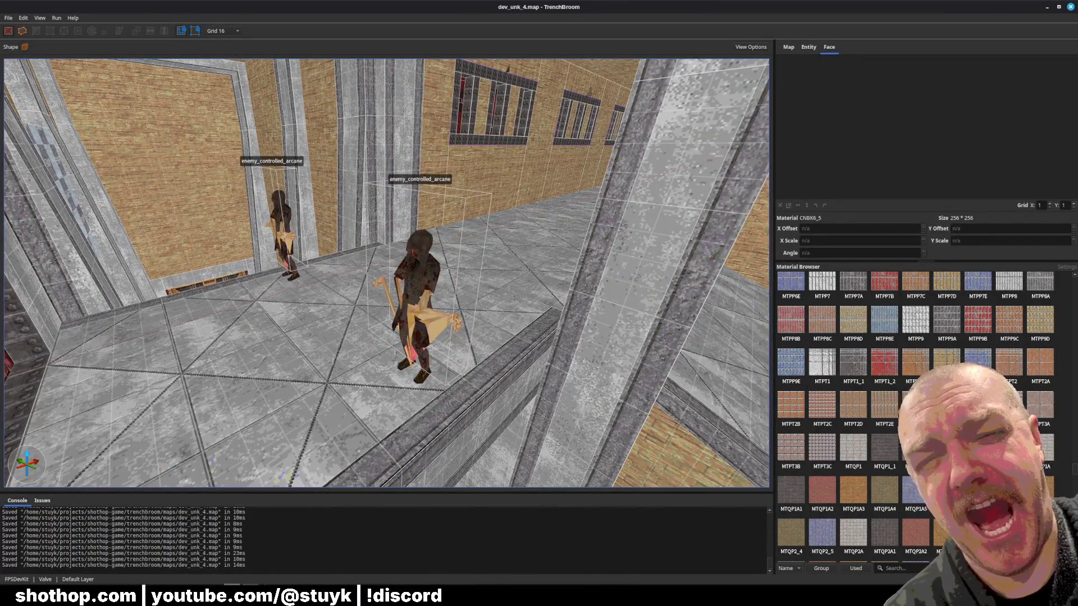
key(alt+Tab)
click(505, 258)
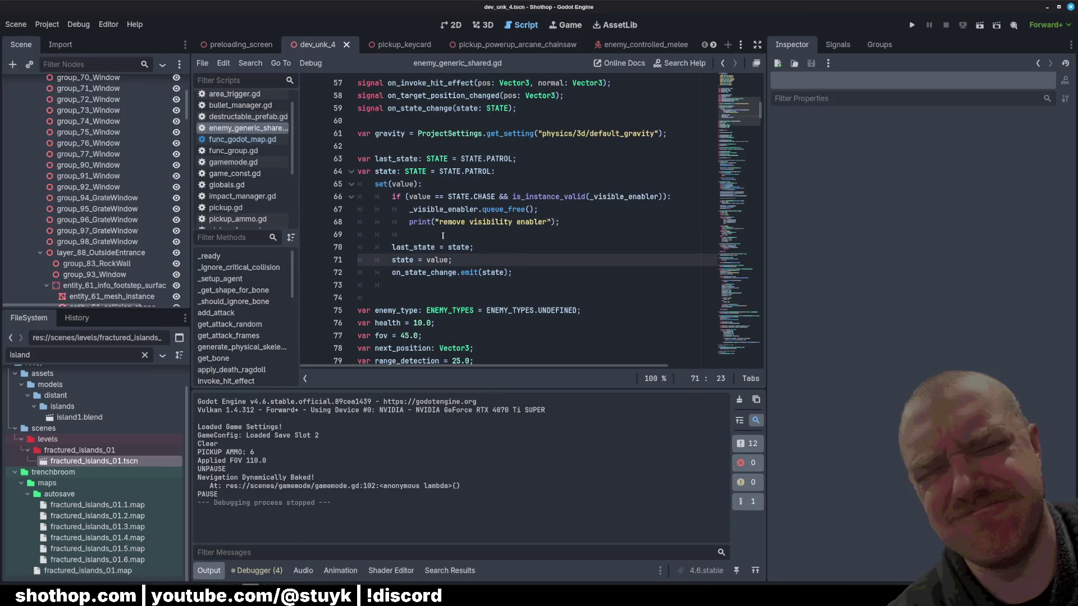
Delete the remove-visibility-enabler print line from enemy_generic_shared.gd and save.
drag(443, 235, 359, 222)
key(BackSpace)
click(523, 168)
key(ctrl+s)
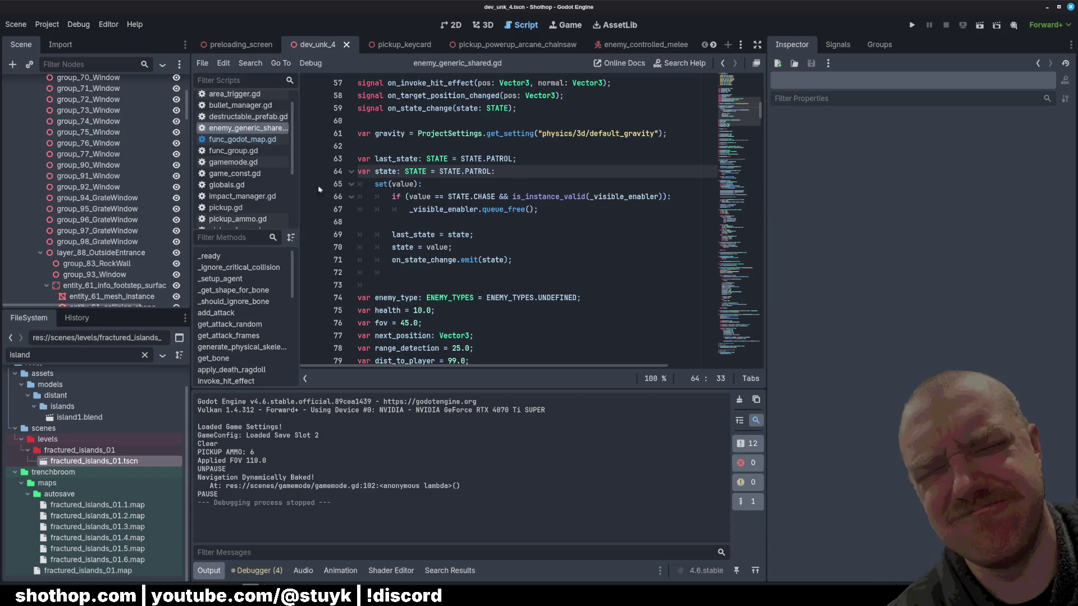
Look through trigger_enemy_spawn.gd and func_godot_map.gd, then return to enemy_generic_shared.gd's state setter.
scroll(247, 168, down, 5)
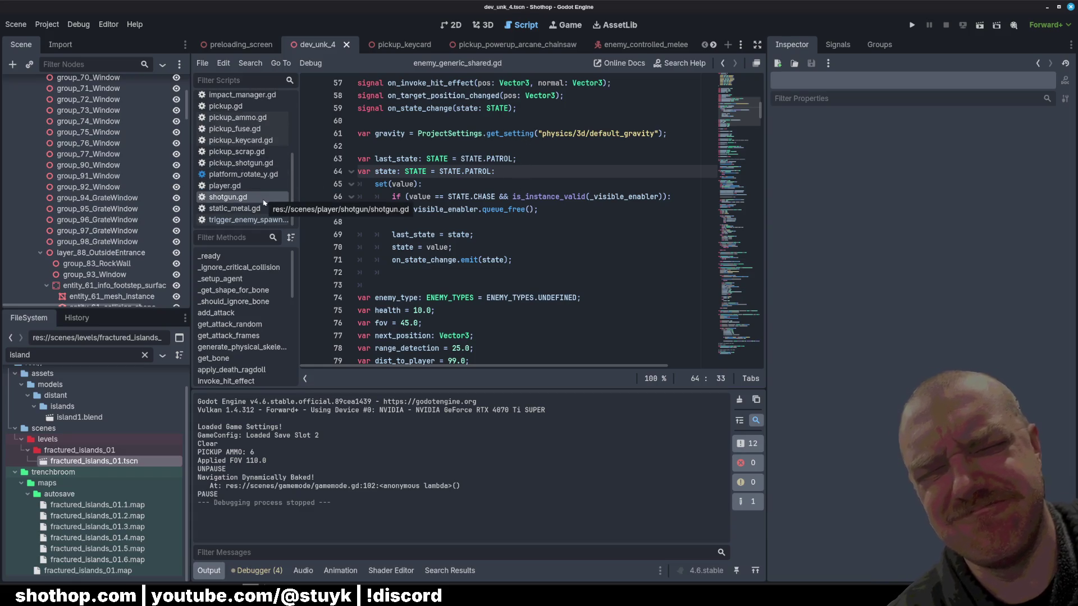
scroll(264, 202, up, 4)
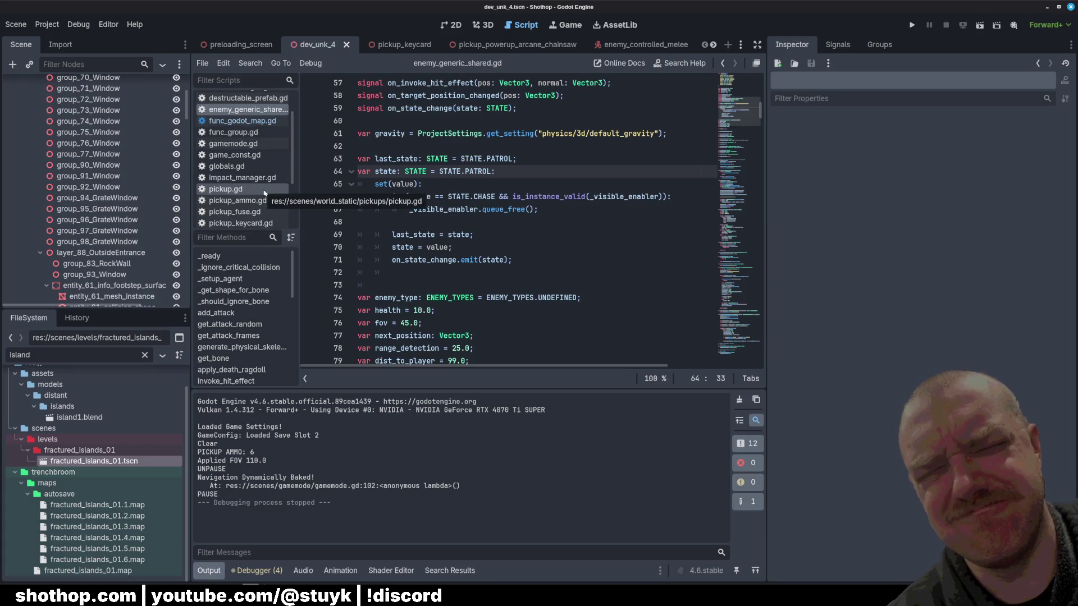
scroll(80, 236, up, 5)
scroll(80, 235, up, 1)
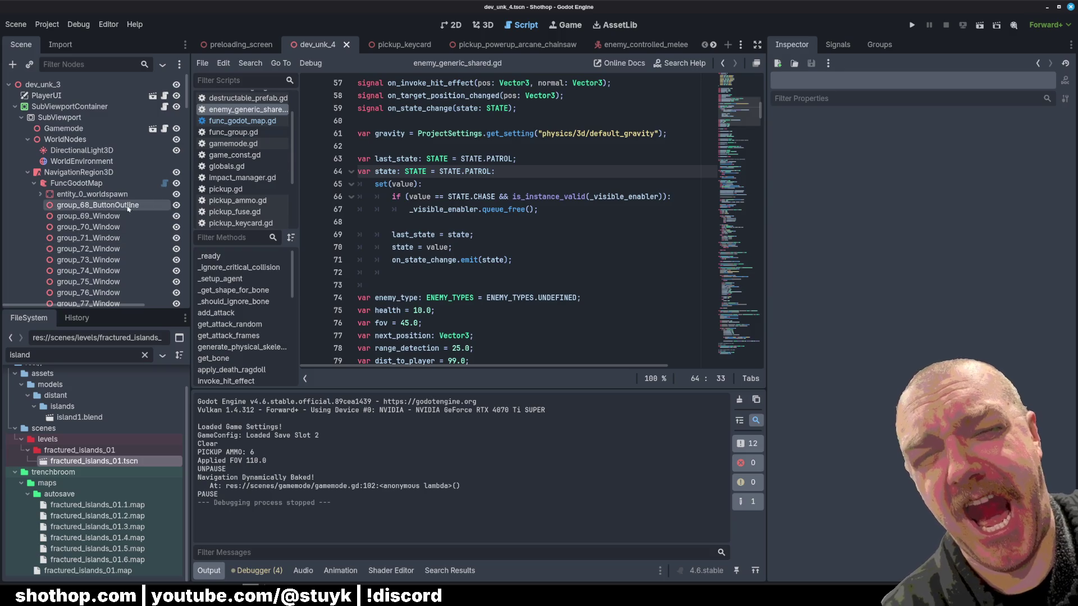
click(618, 238)
scroll(241, 169, down, 5)
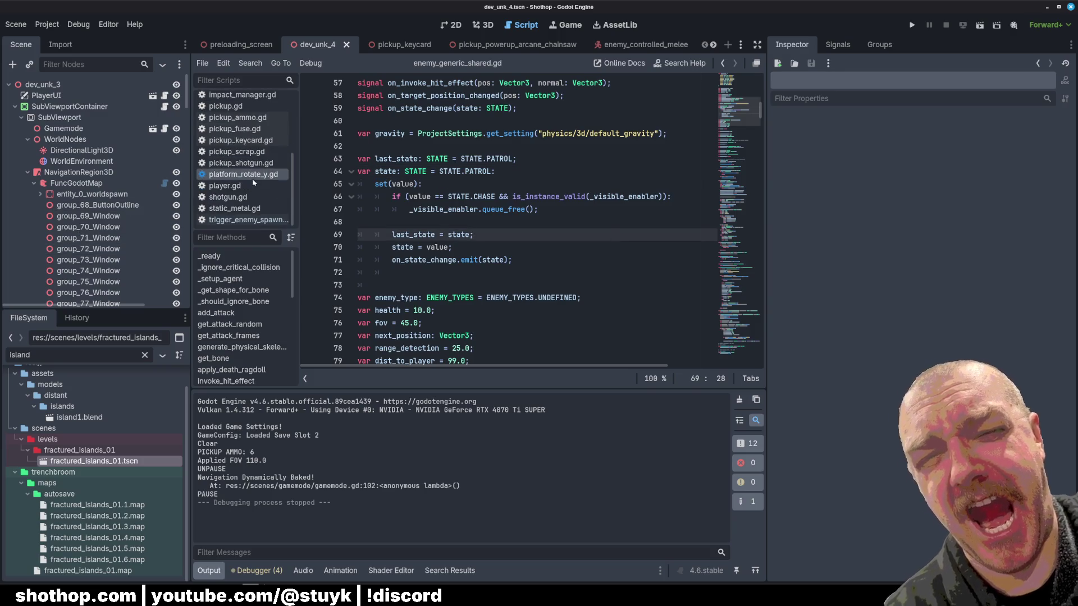
click(241, 220)
scroll(241, 225, up, 5)
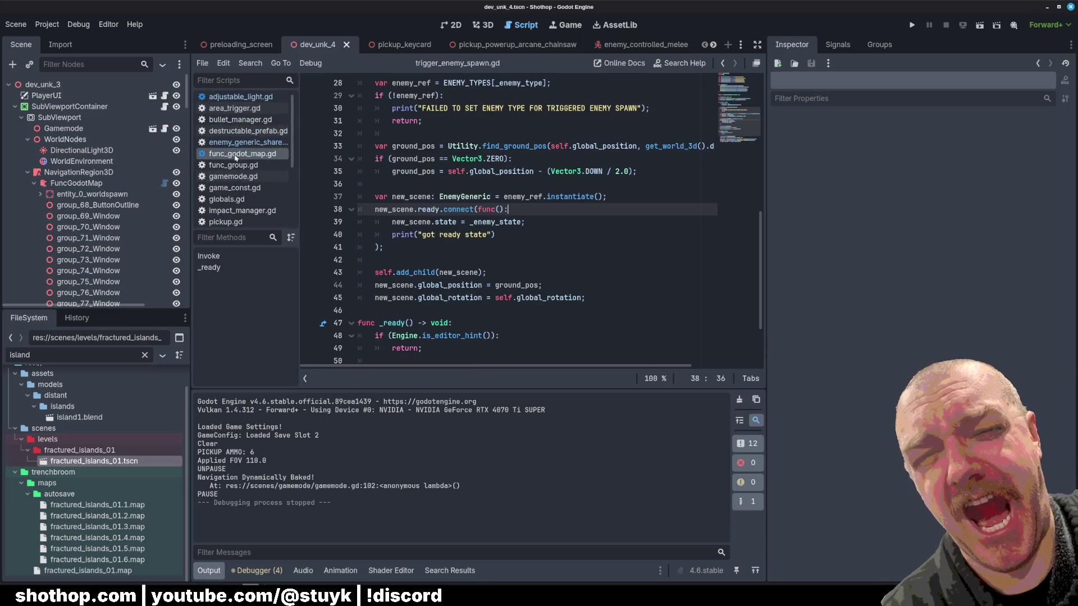
click(236, 154)
click(236, 145)
click(483, 247)
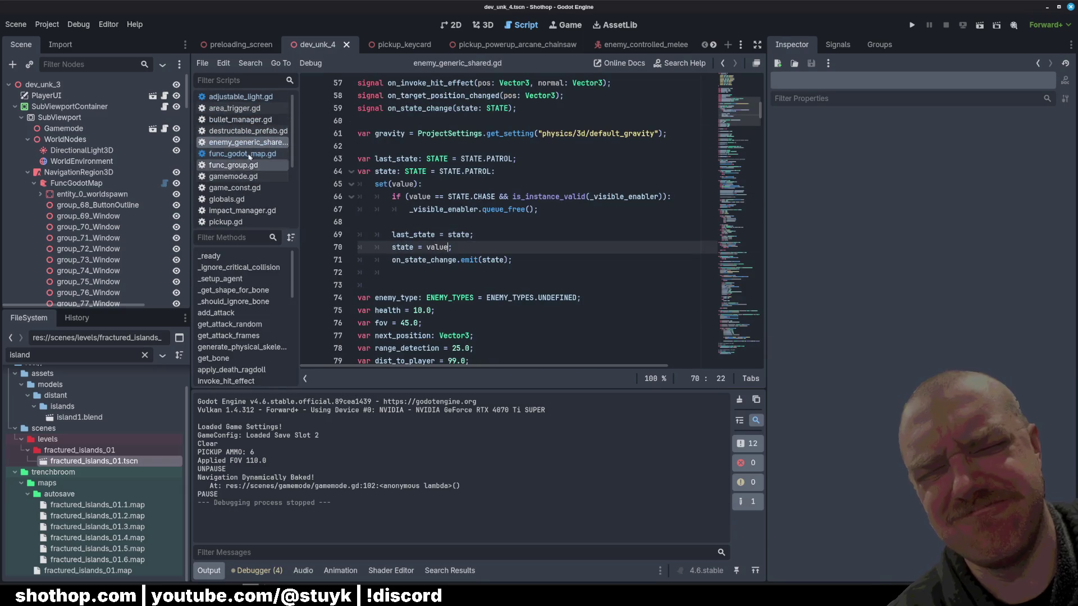
scroll(492, 225, down, 2)
scroll(492, 225, down, 13)
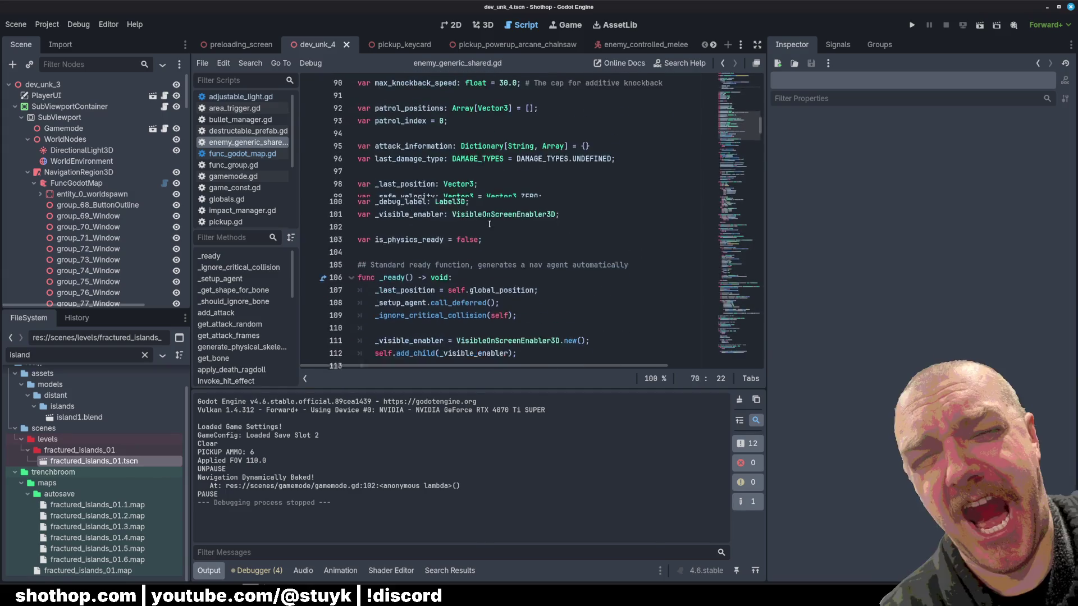
Comment out the two VisibleOnScreenEnabler3D lines 111–112 in _ready and run the current scene.
drag(364, 192, 577, 212)
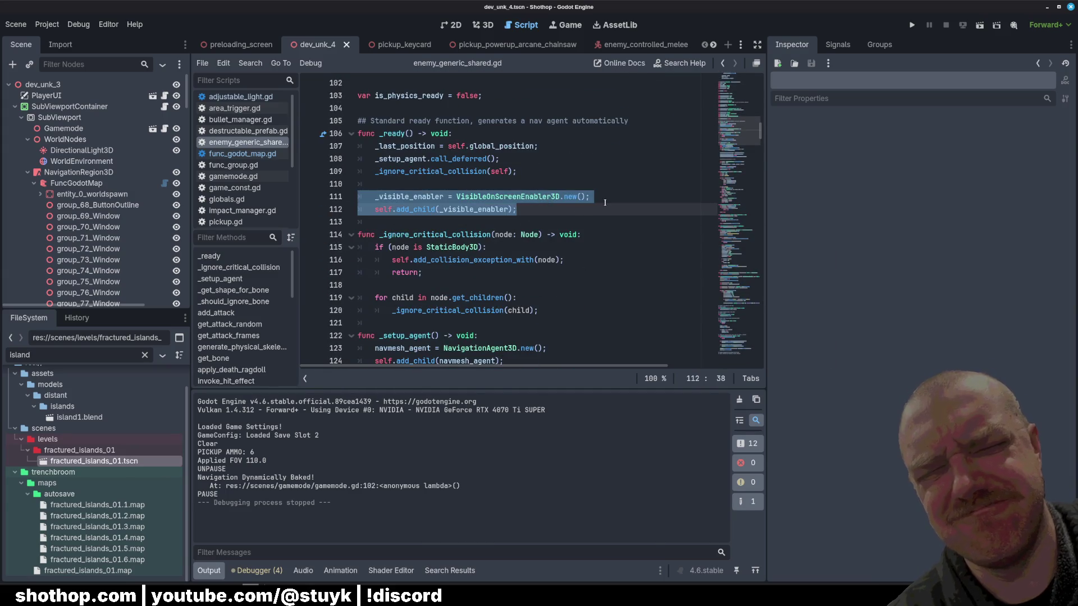
key(ctrl+k)
click(635, 171)
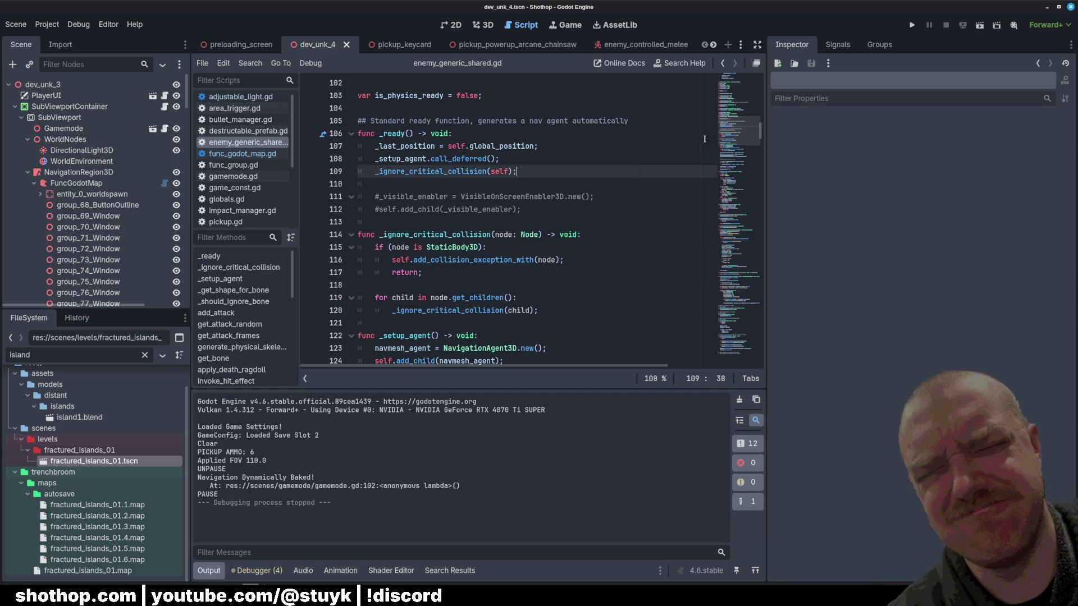
click(979, 24)
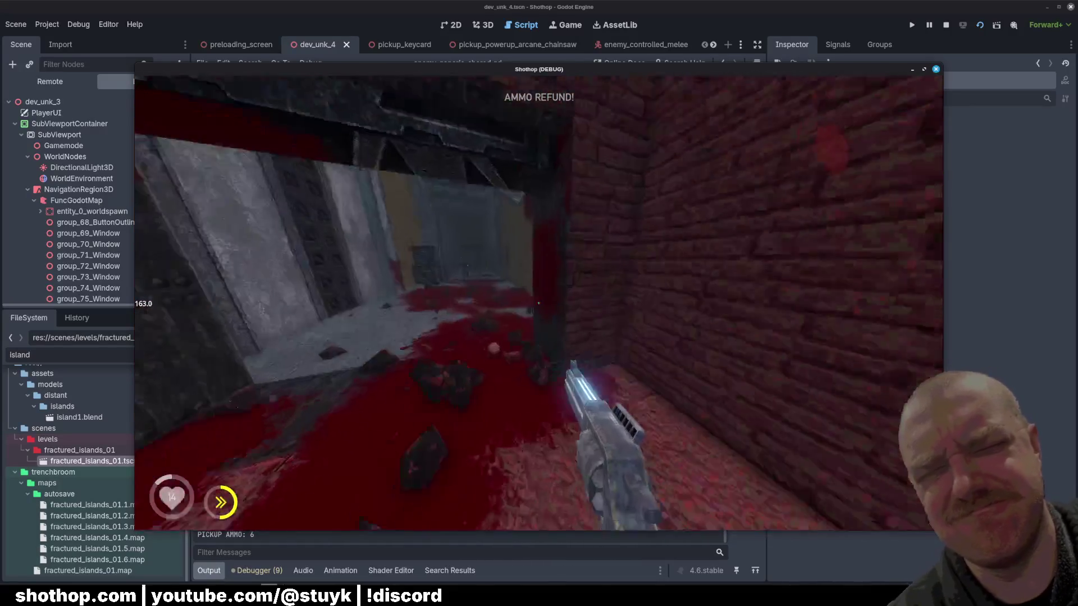
Fight with the melee weapon and blue gun into the grey corridor, then pause and quit with F8.
key(2)
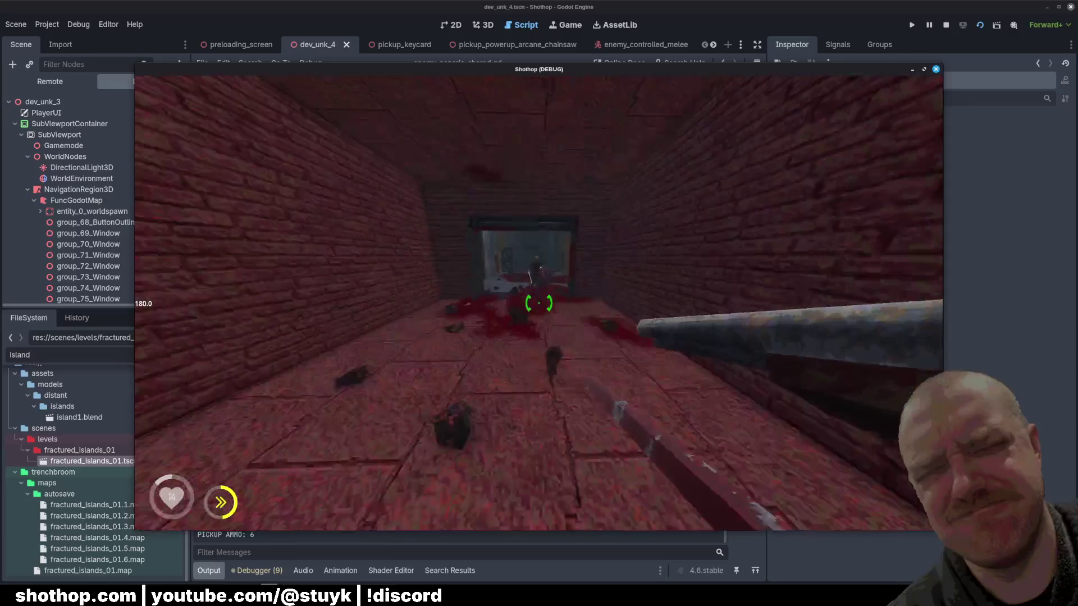
click(539, 304)
key(1)
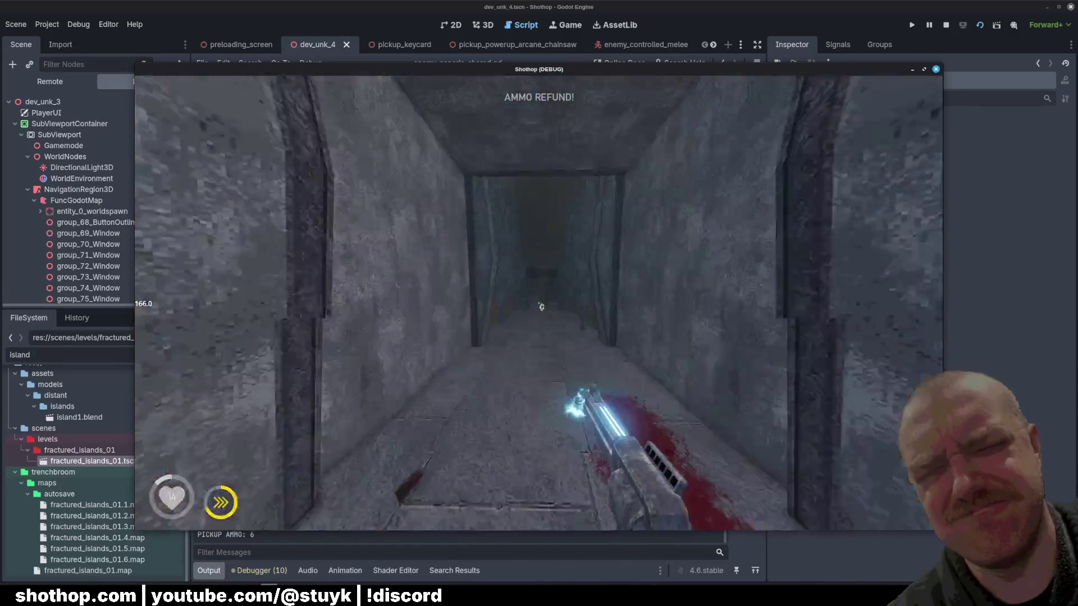
key(2)
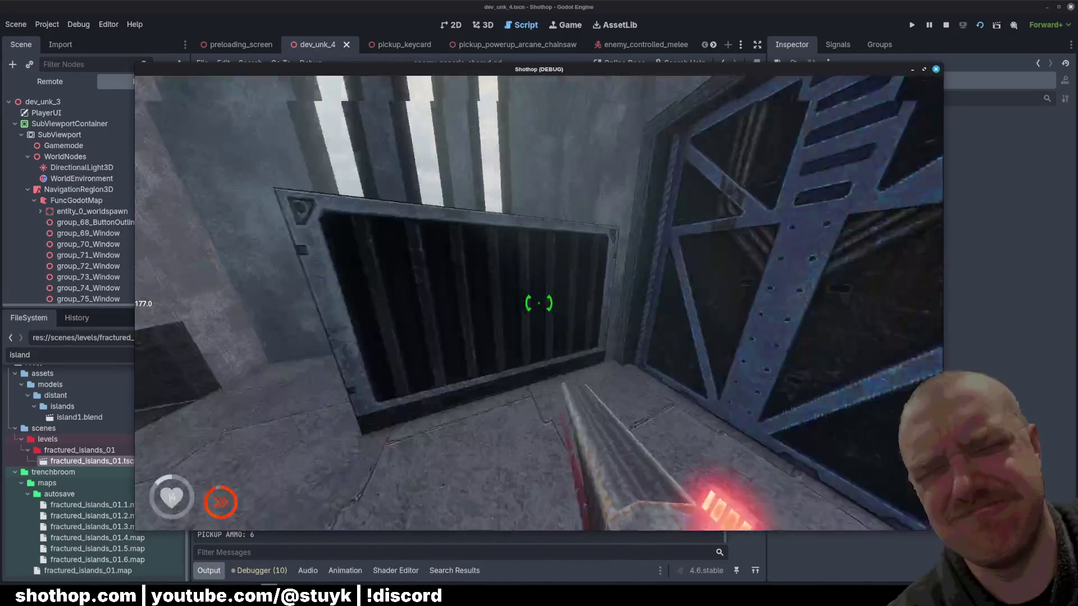
key(w)
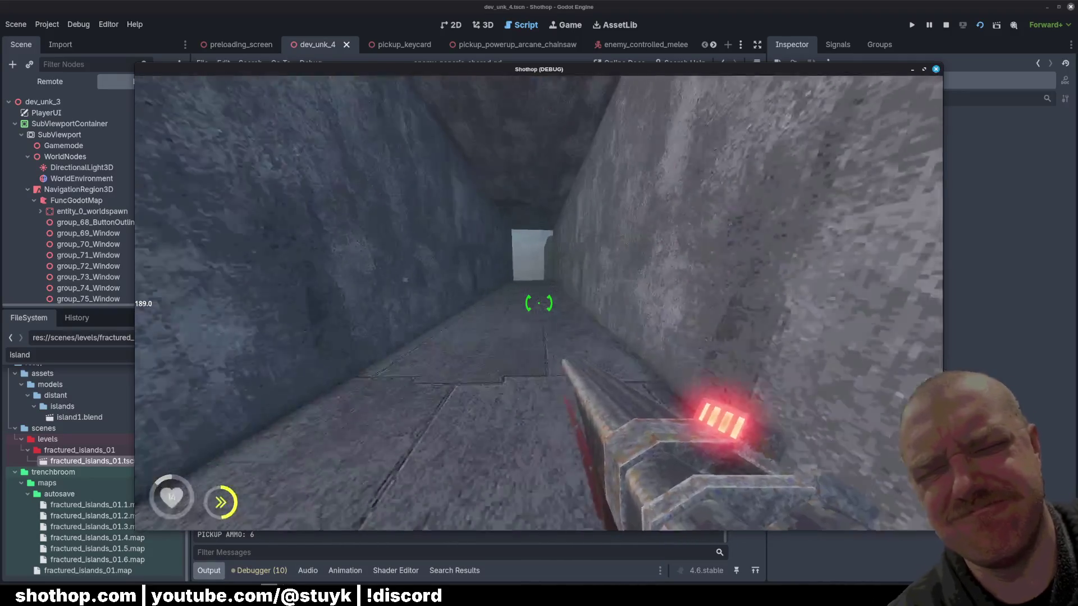
key(Escape)
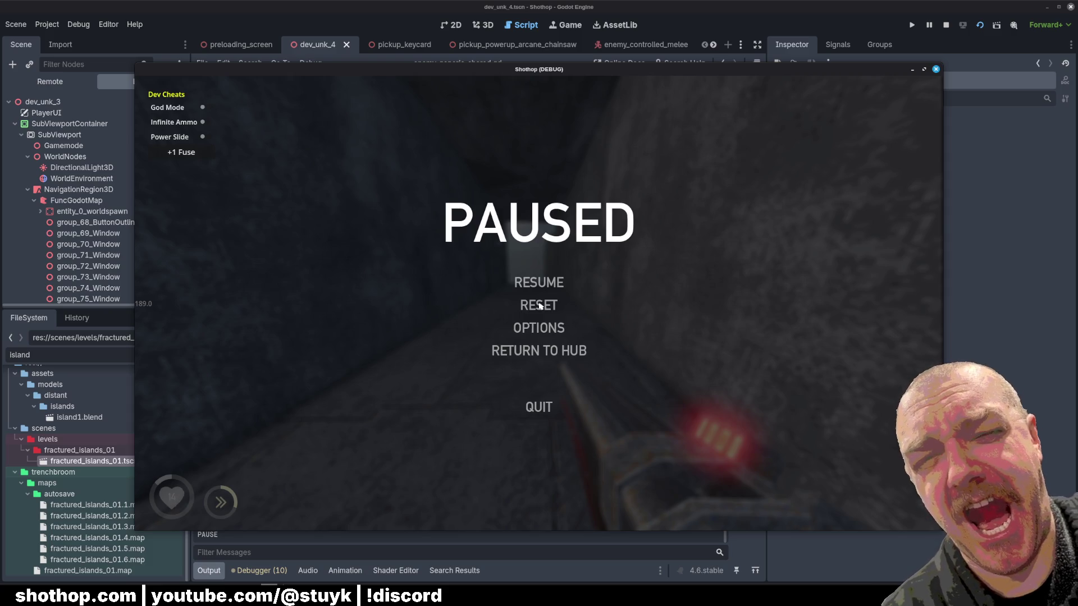
key(F8)
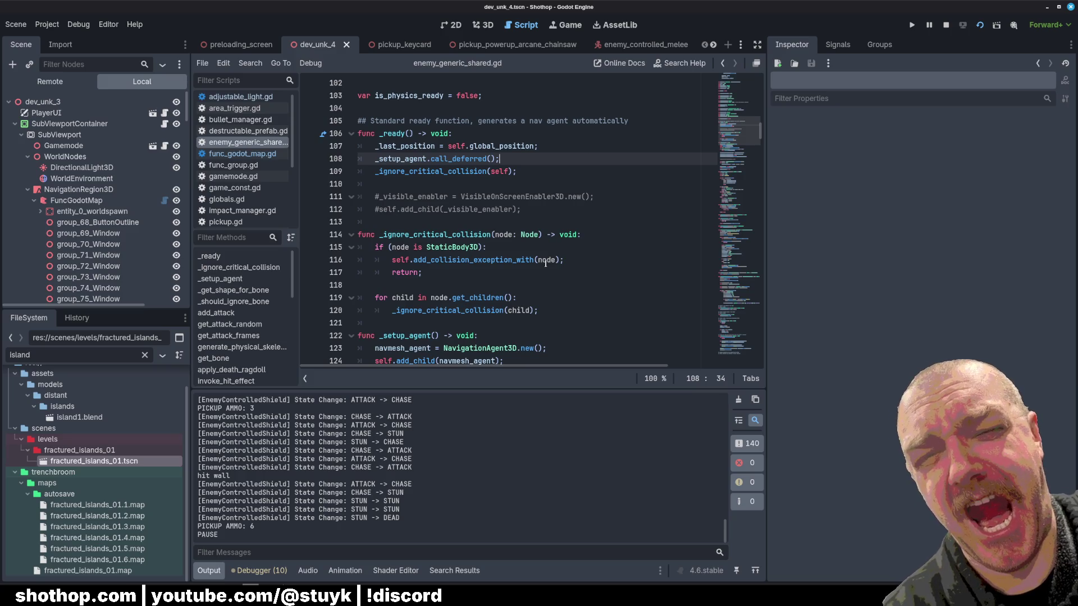
Delete the commented visible-enabler lines in _ready and the _visible_enabler declaration.
drag(418, 216, 350, 181)
mouse_move(449, 214)
mouse_down()
mouse_move(427, 222)
mouse_move(359, 185)
mouse_up()
key(BackSpace)
scroll(402, 223, up, 2)
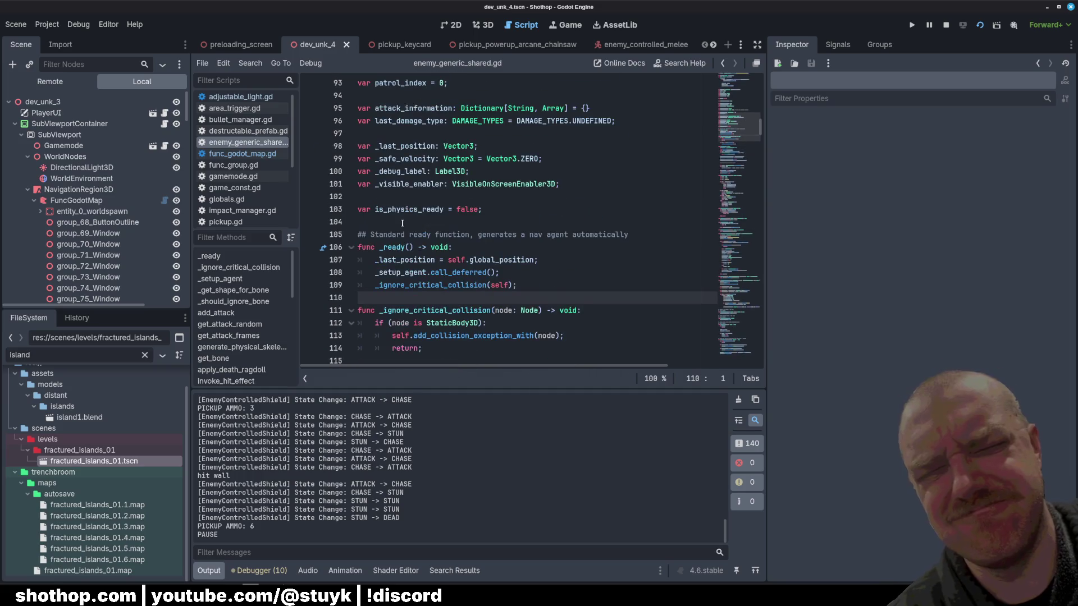
key(BackSpace)
scroll(393, 202, up, 12)
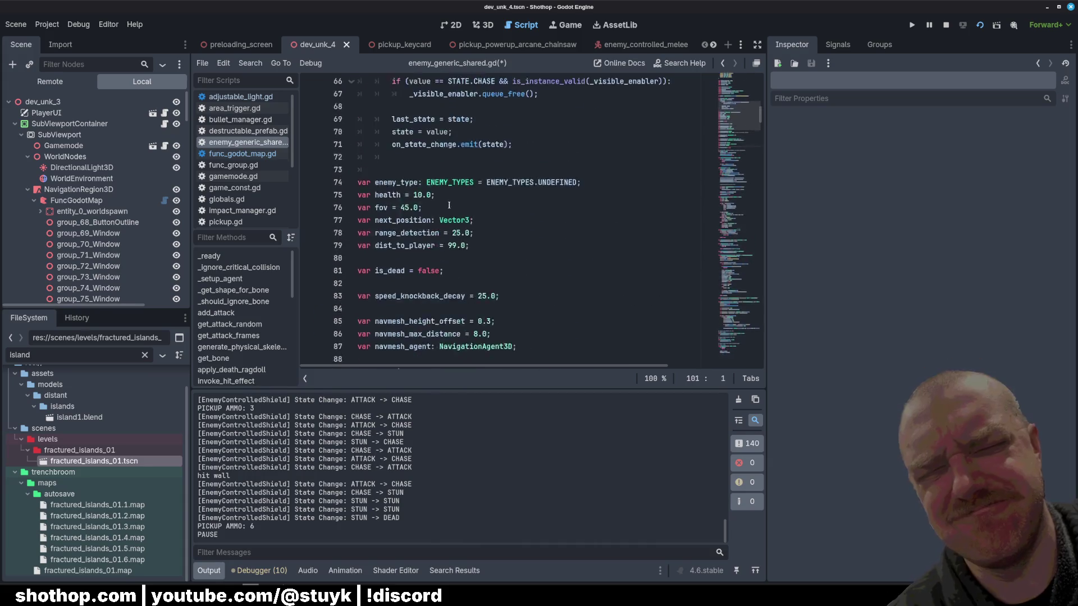
scroll(439, 217, down, 2)
Remove the if/queue_free check from the state setter, save the script, and relaunch the game.
drag(544, 209, 555, 184)
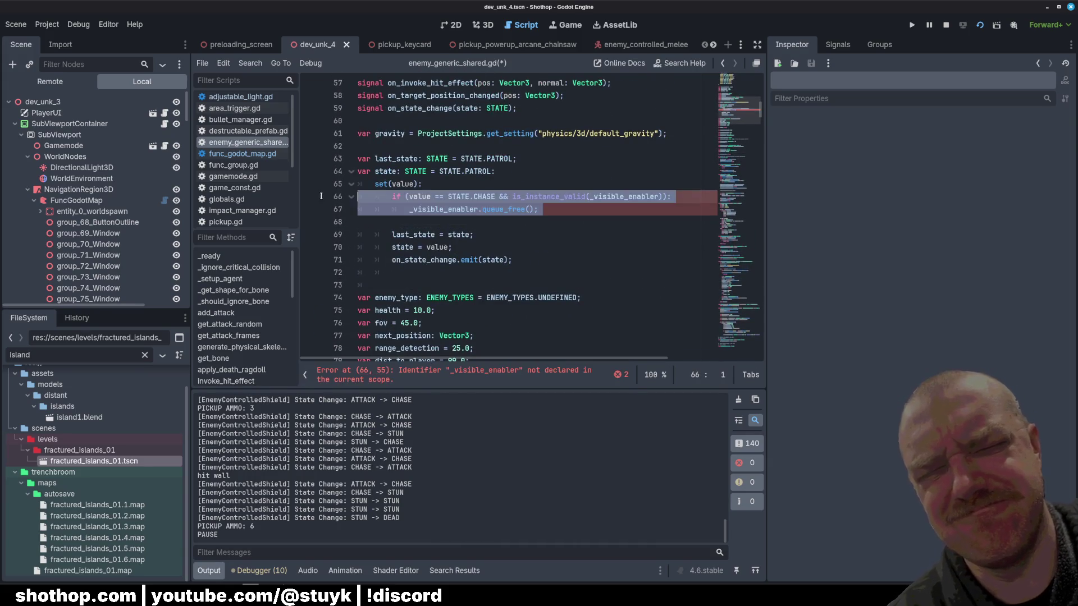
key(BackSpace)
click(555, 171)
key(ctrl+s)
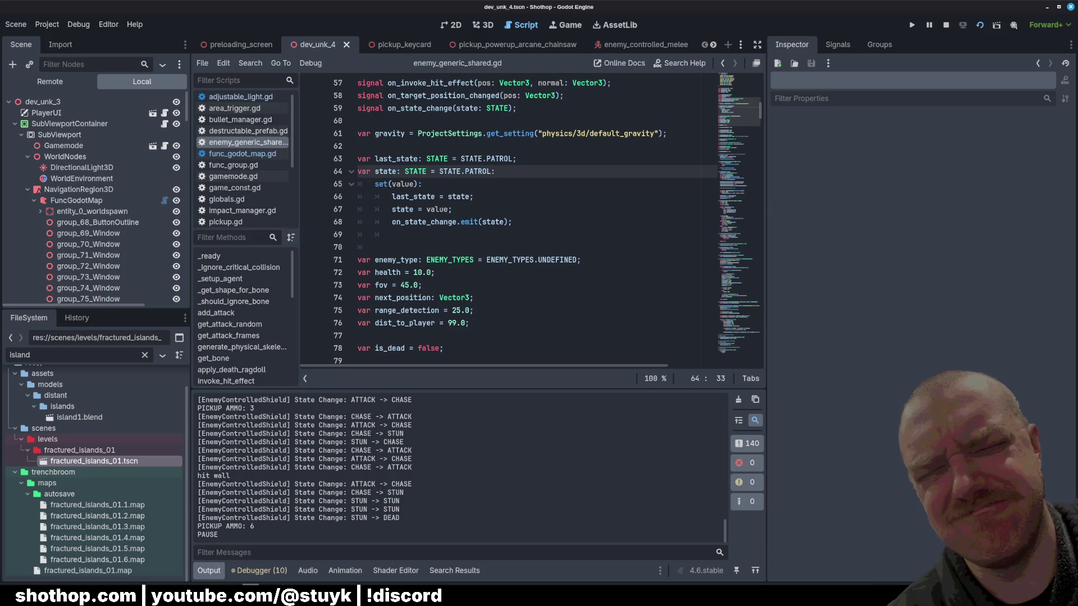
click(493, 242)
click(980, 24)
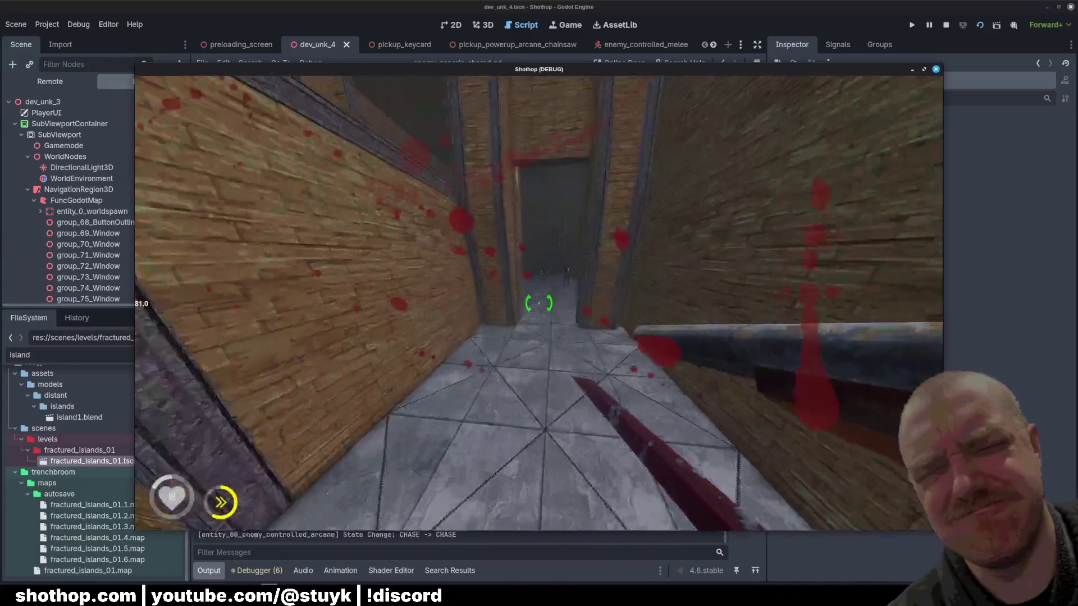
Shoot through the barred room, overlook, grey corridor and crate corridor until dying, then stop the game.
click(539, 303)
key(w)
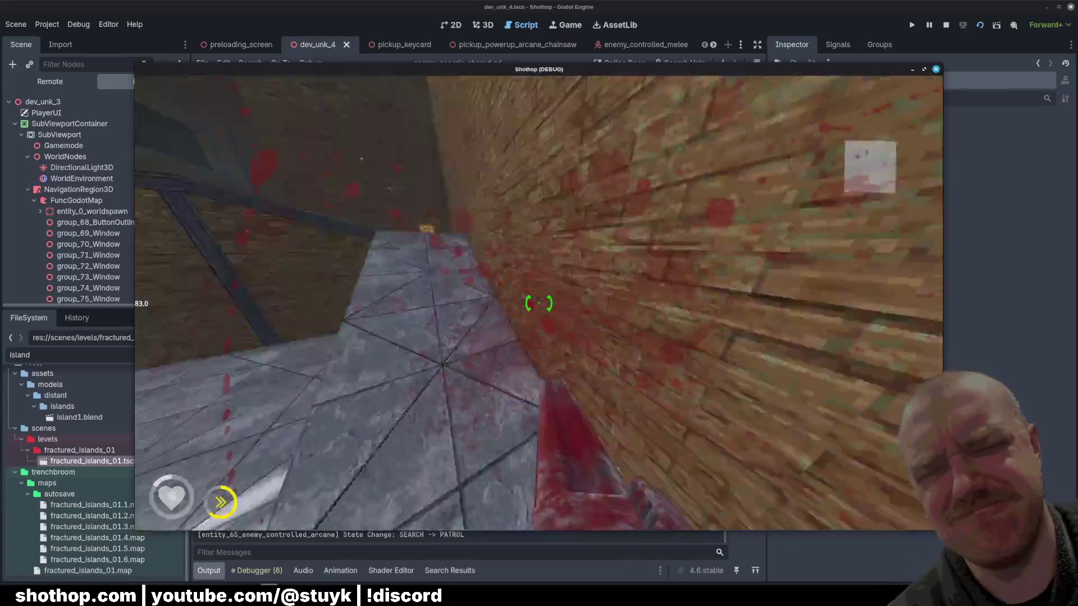
key(w)
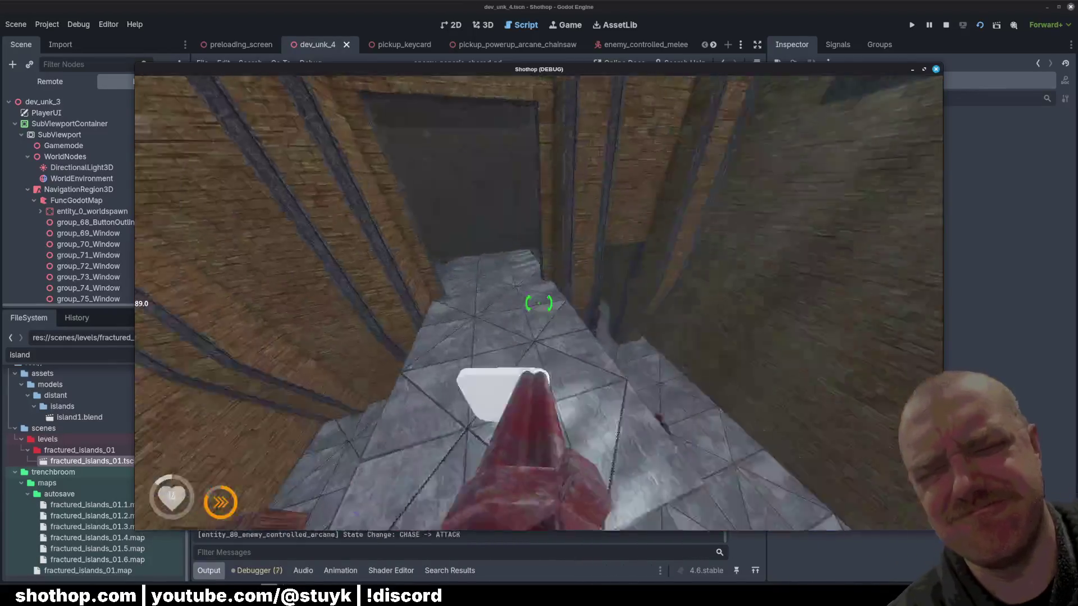
key(w)
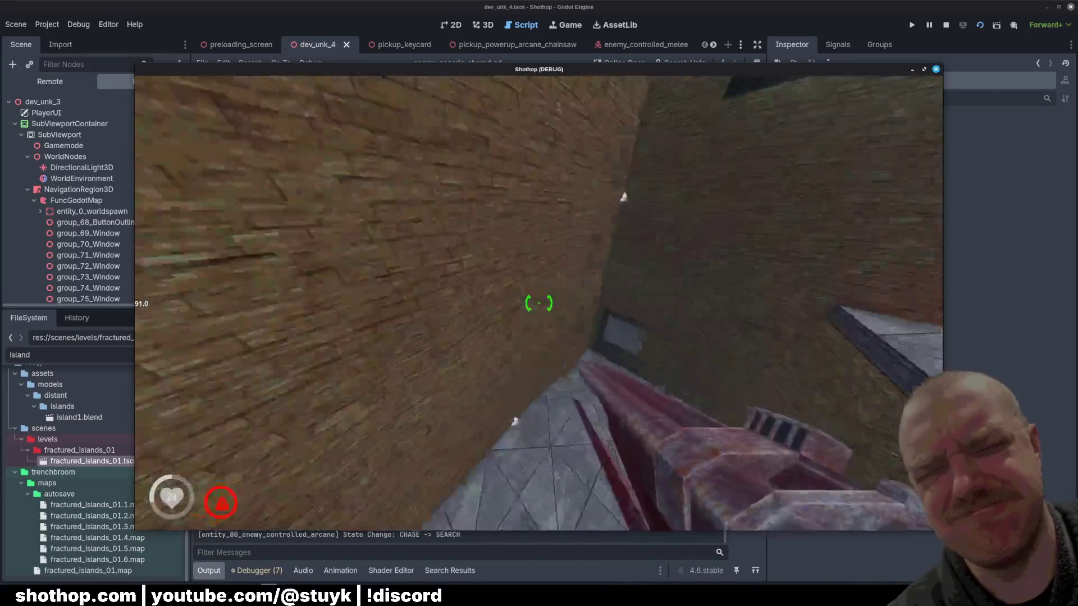
key(w)
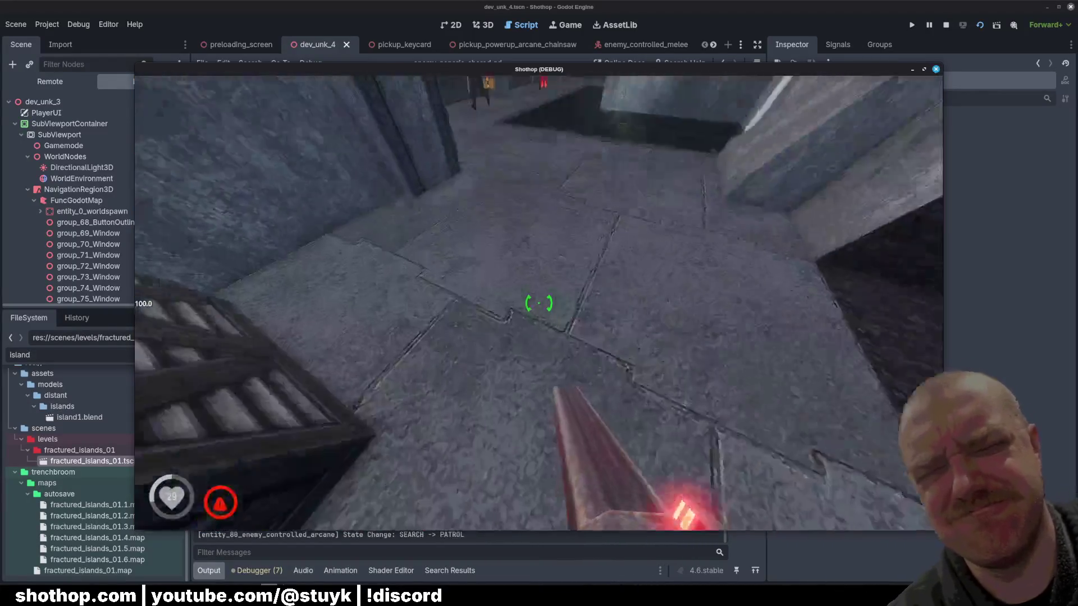
click(539, 303)
key(w)
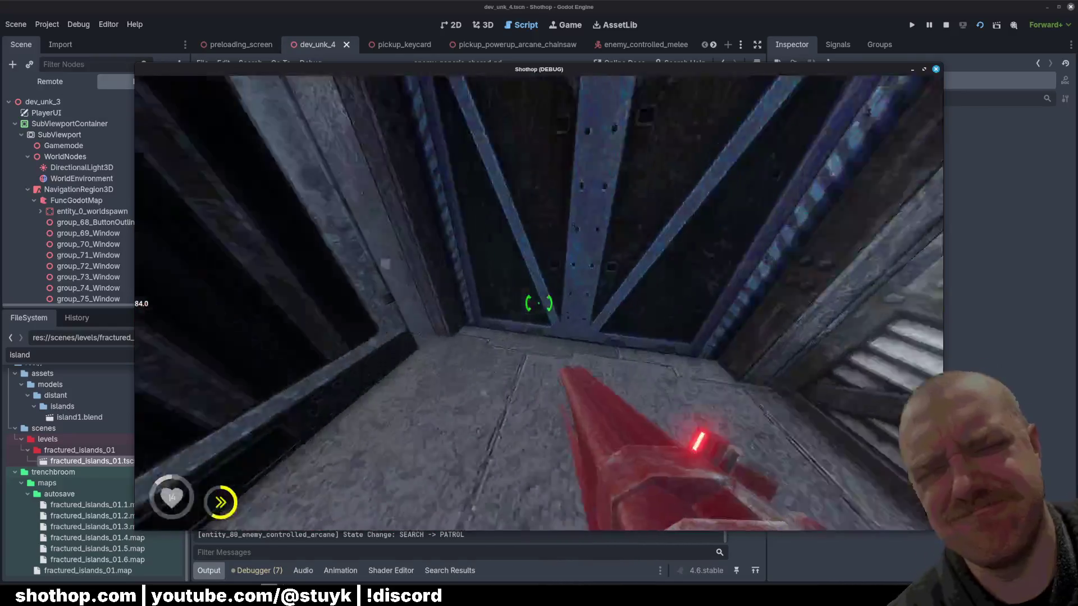
click(539, 303)
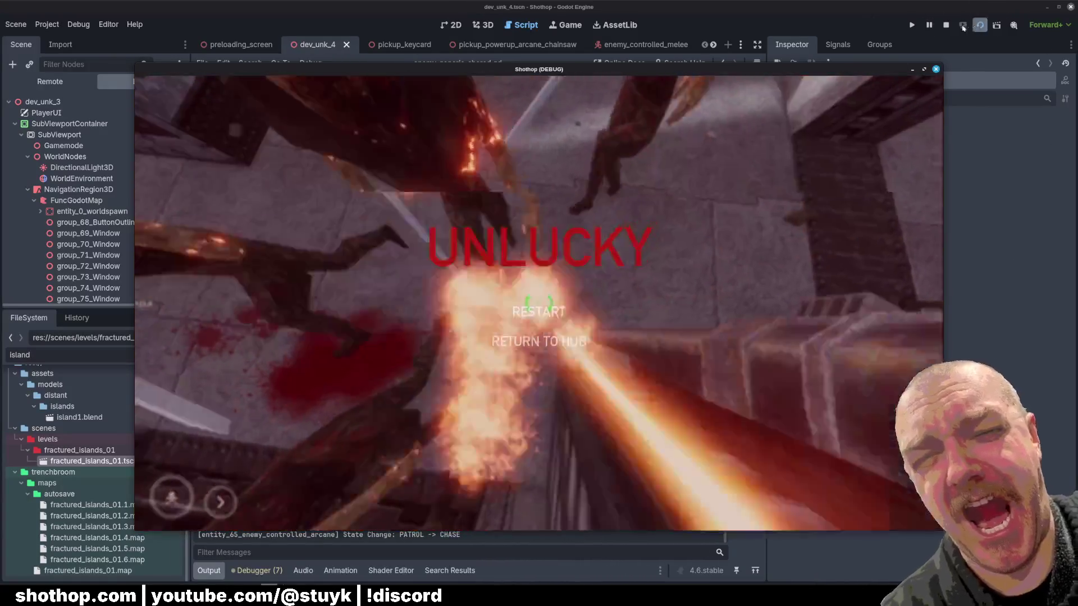
click(947, 25)
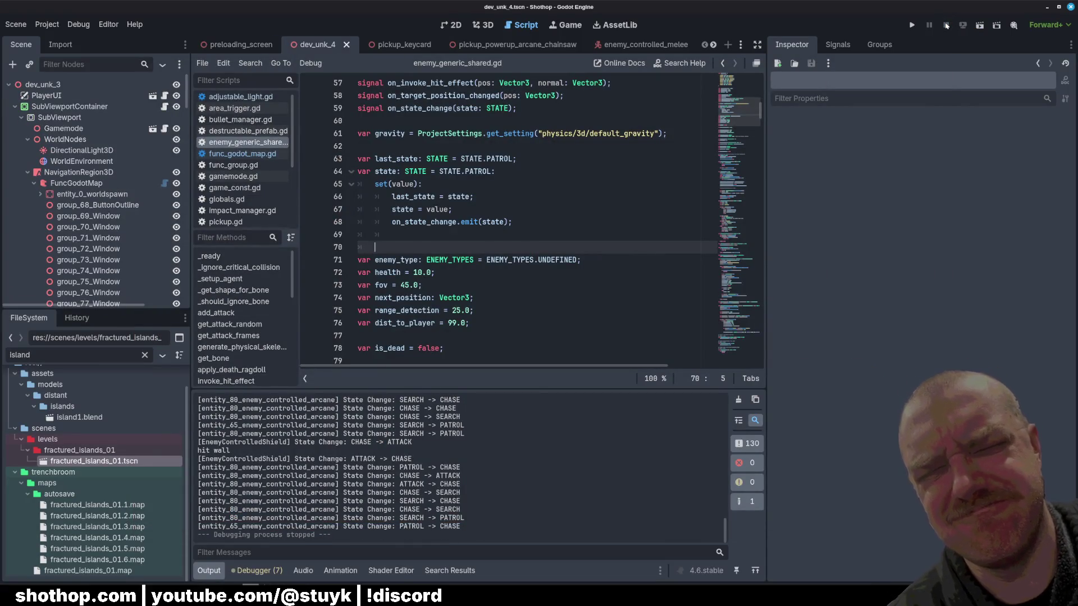
Launch a new run of the current scene and start firing the shotgun.
click(980, 25)
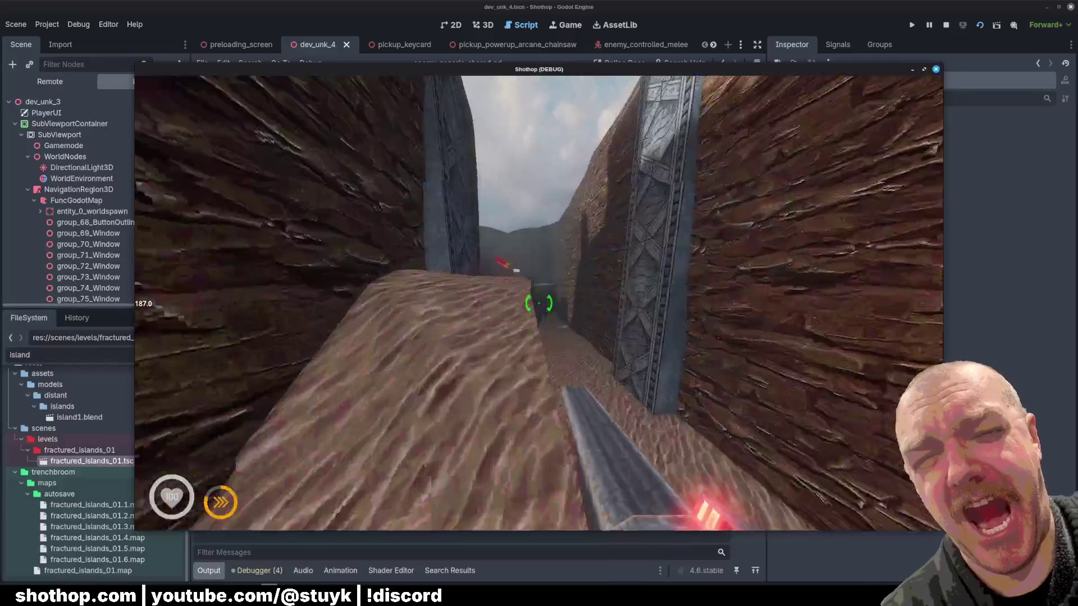
click(539, 303)
Dash through the canyon toward the wooden structure until the TRY HARDER death, then stop the game.
click(539, 303)
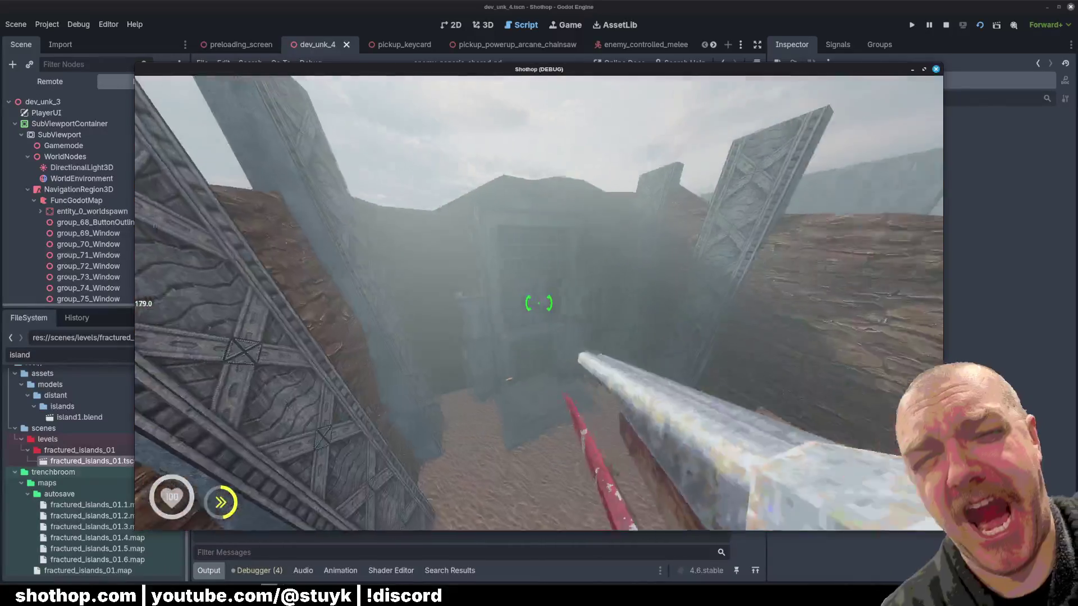
key(shift)
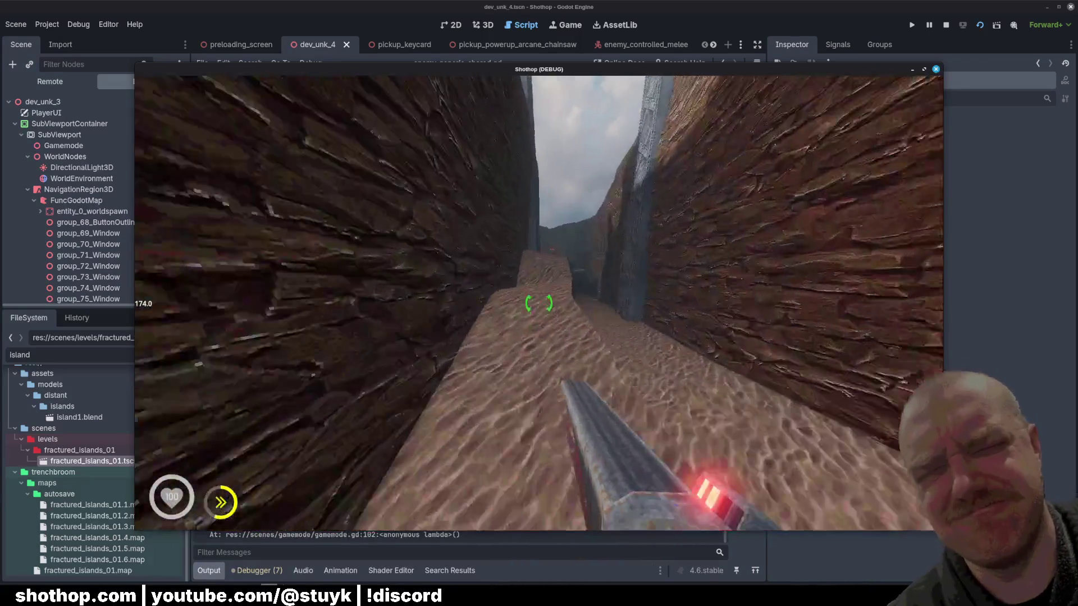
key(shift)
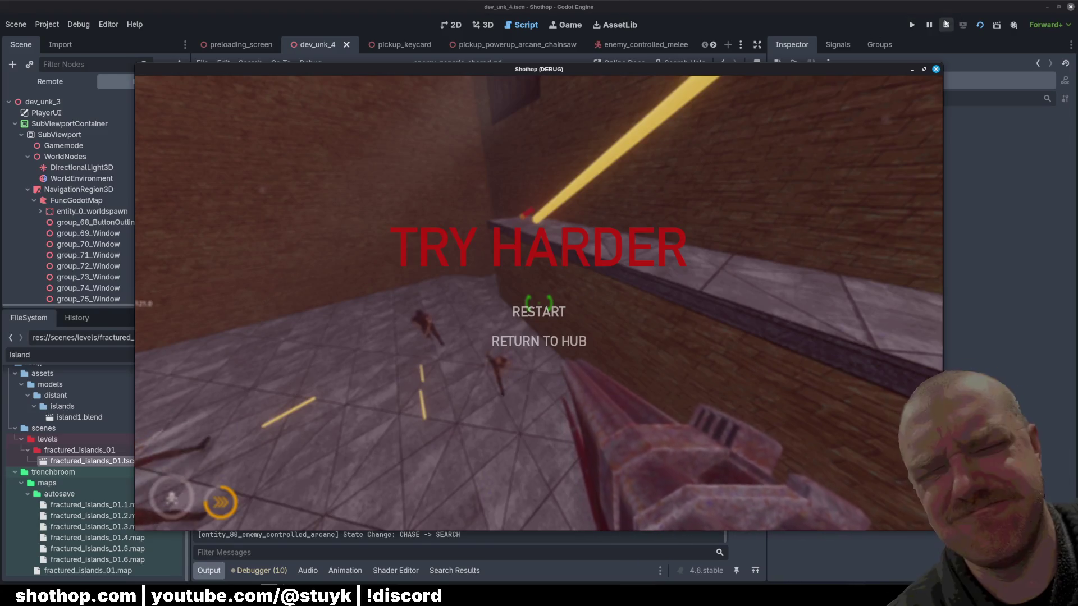
click(935, 69)
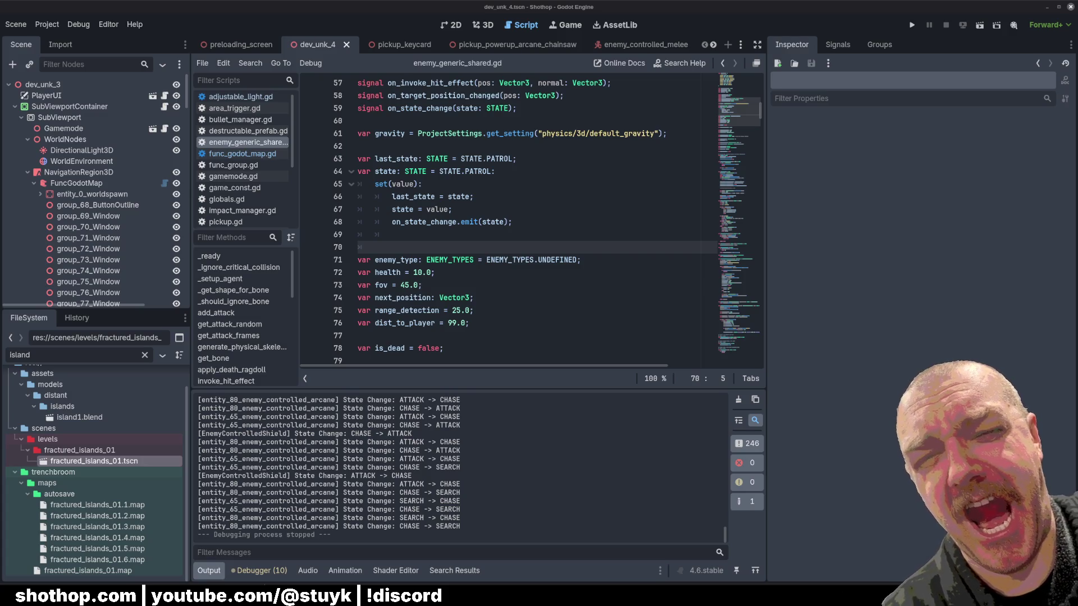
click(653, 256)
Delete empty line 69 after the state setter, save enemy_generic_shared.gd, and switch to TrenchBroom.
click(617, 232)
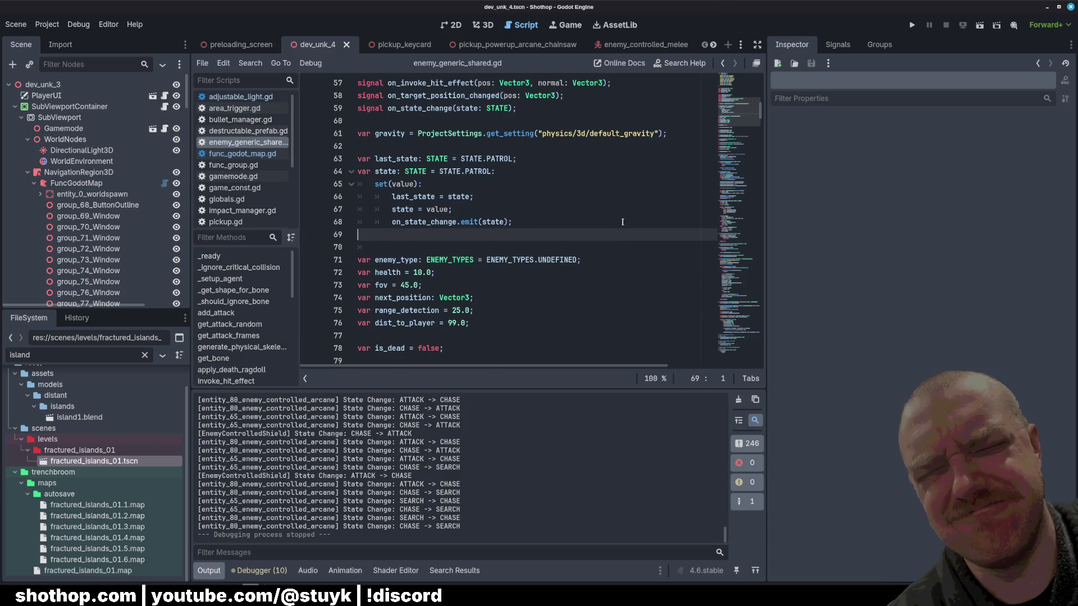
key(BackSpace)
key(ctrl+s)
click(547, 158)
scroll(576, 241, up, 5)
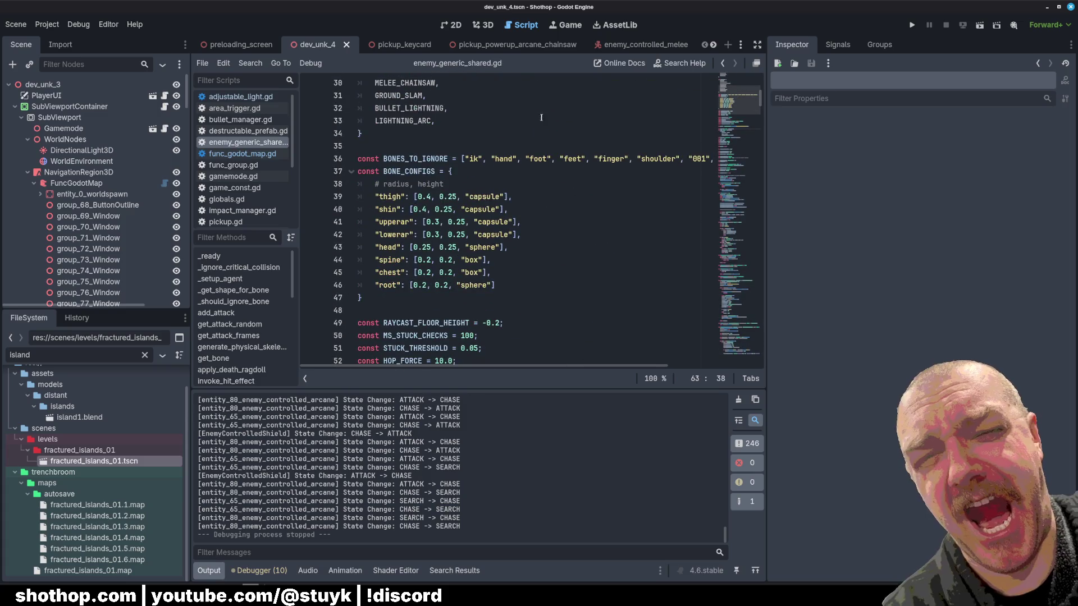
key(alt+Tab)
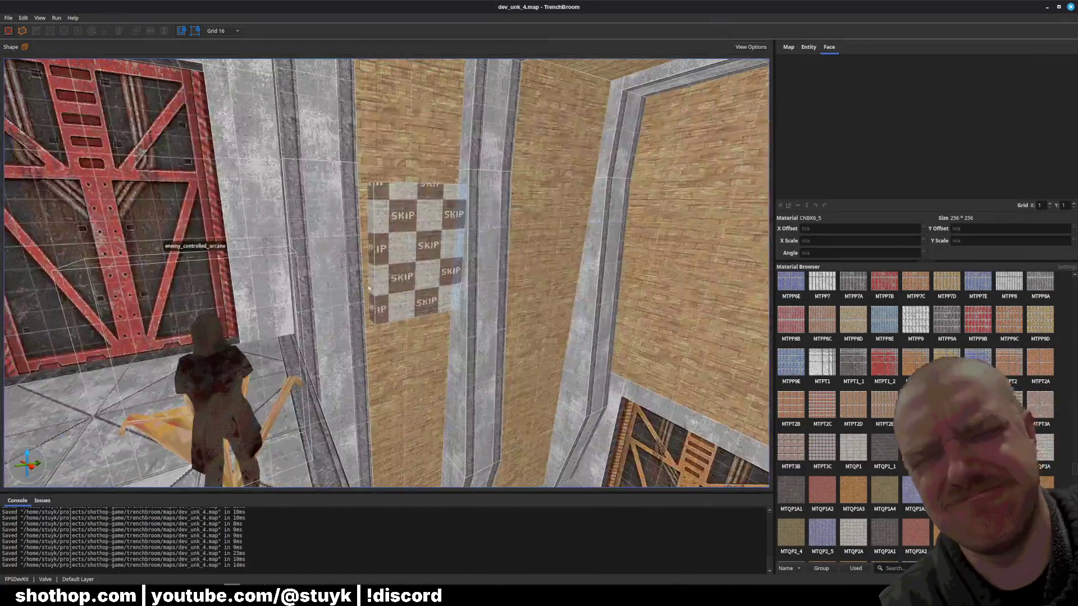
Nudge the trigger_area brush left in front of the red door, save dev_unk_4.map, and select FuncGodotMap in Godot.
click(403, 248)
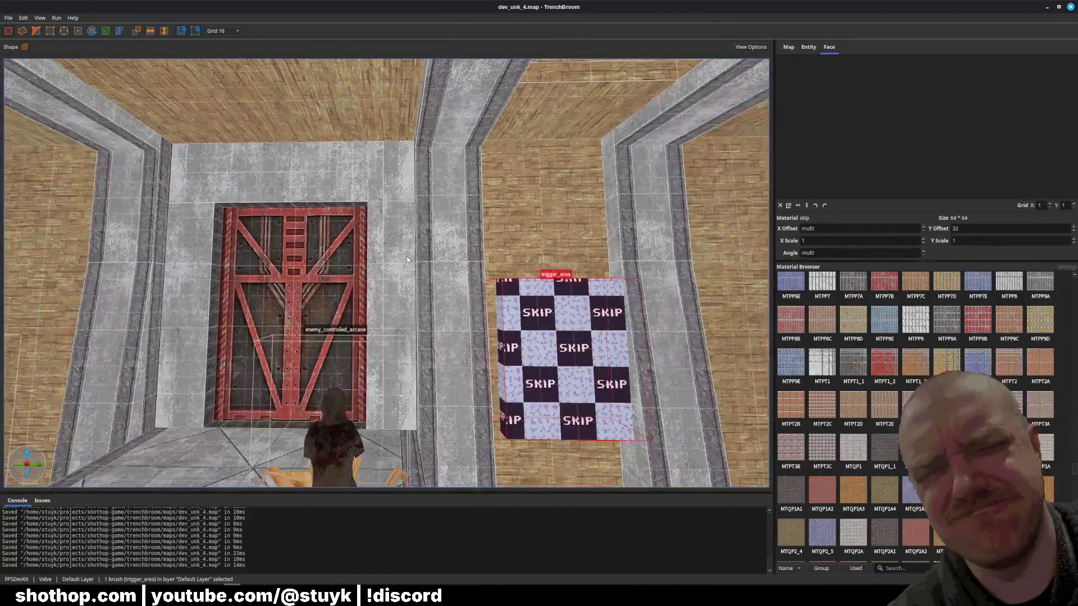
key(Left)
key(Left)
key(Left)
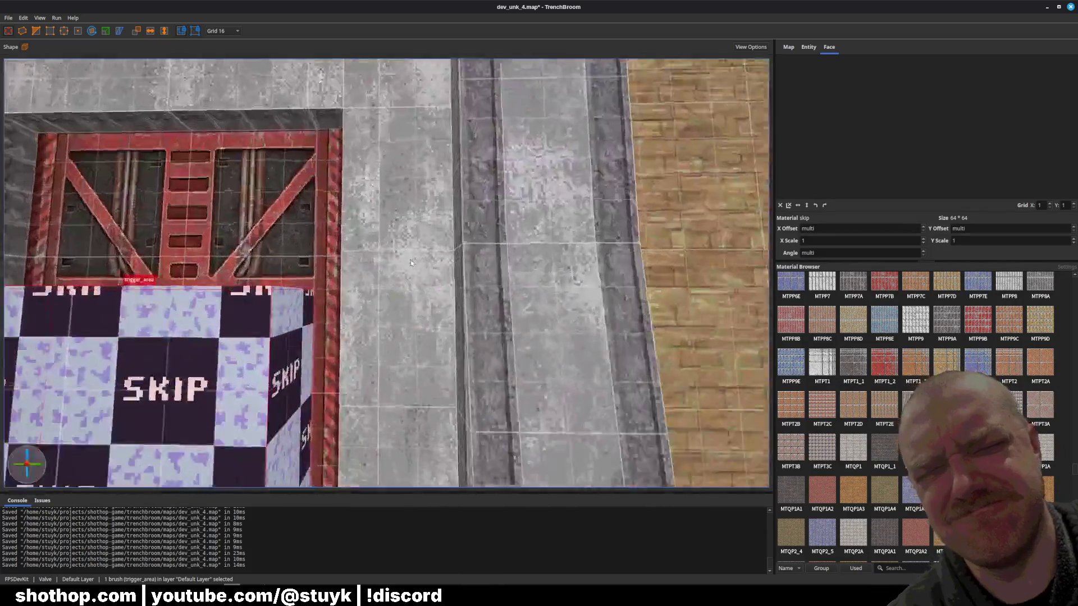
key(Escape)
key(ctrl+s)
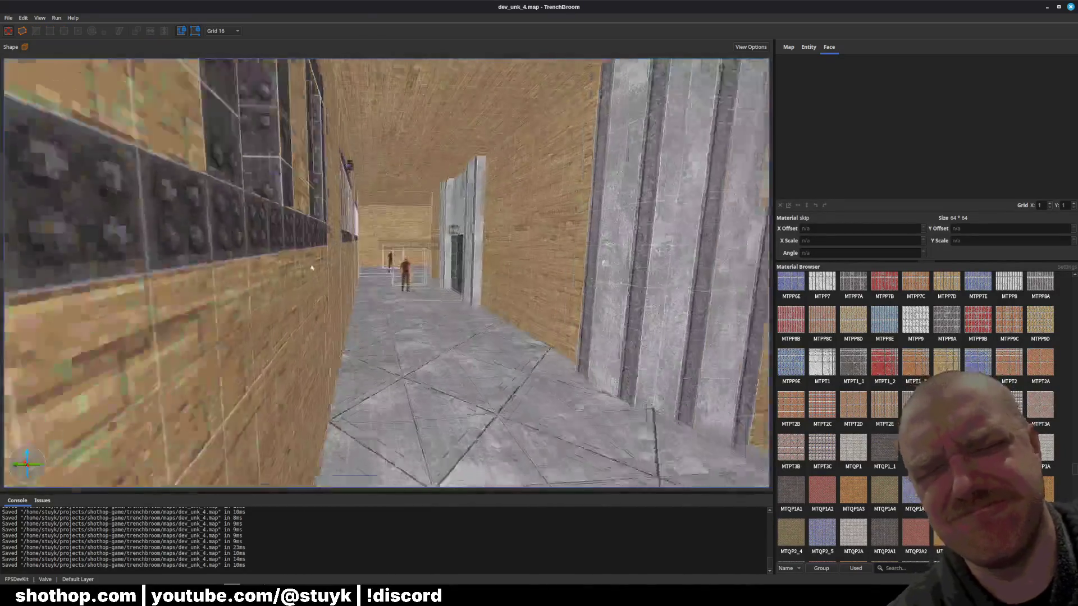
key(alt+Tab)
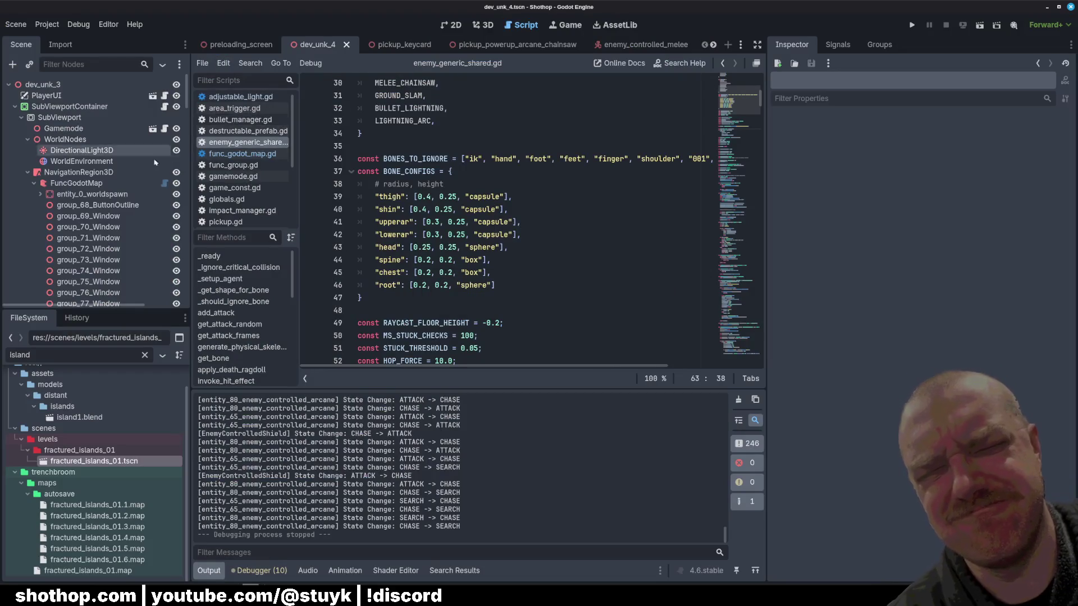
click(101, 183)
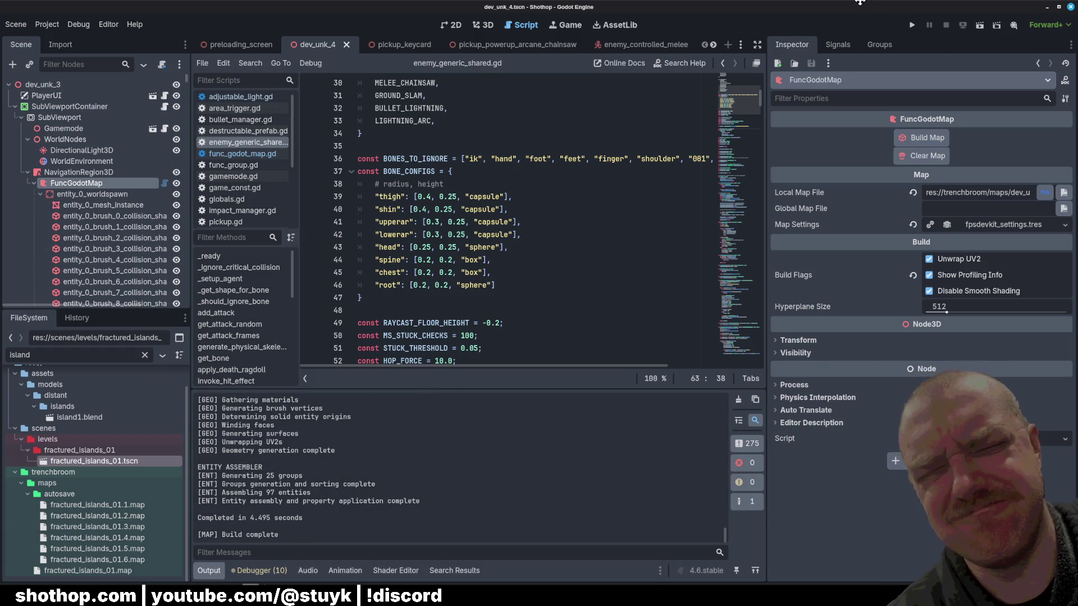
Save the scene with the rebuilt FuncGodotMap and run it for a playtest.
key(ctrl+s)
click(980, 26)
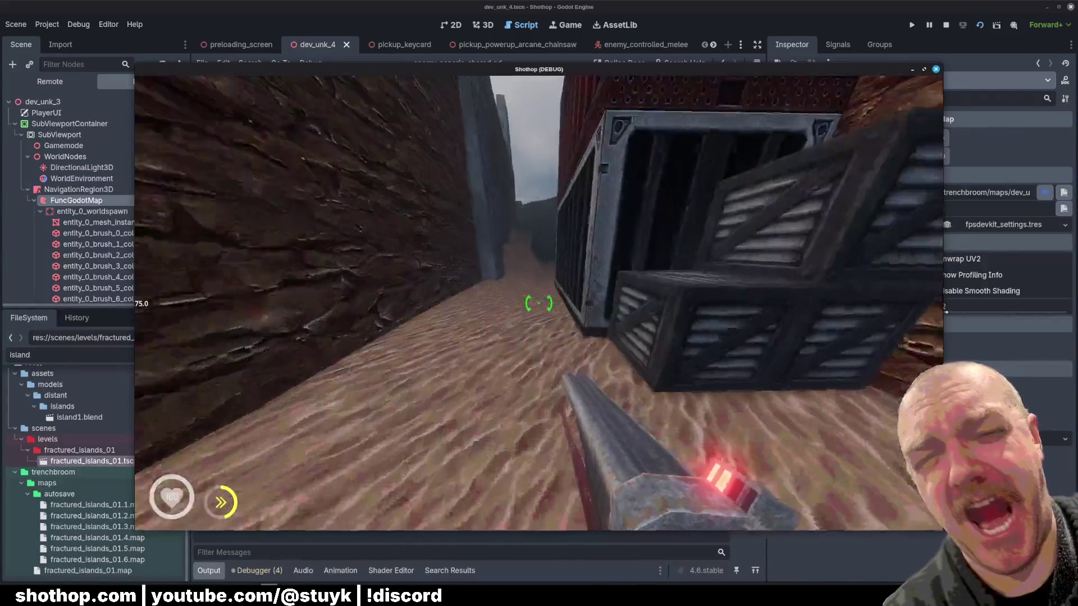
Run past the crates until the SKILL ISSUE death, stop the game, and relaunch with F5.
key(w)
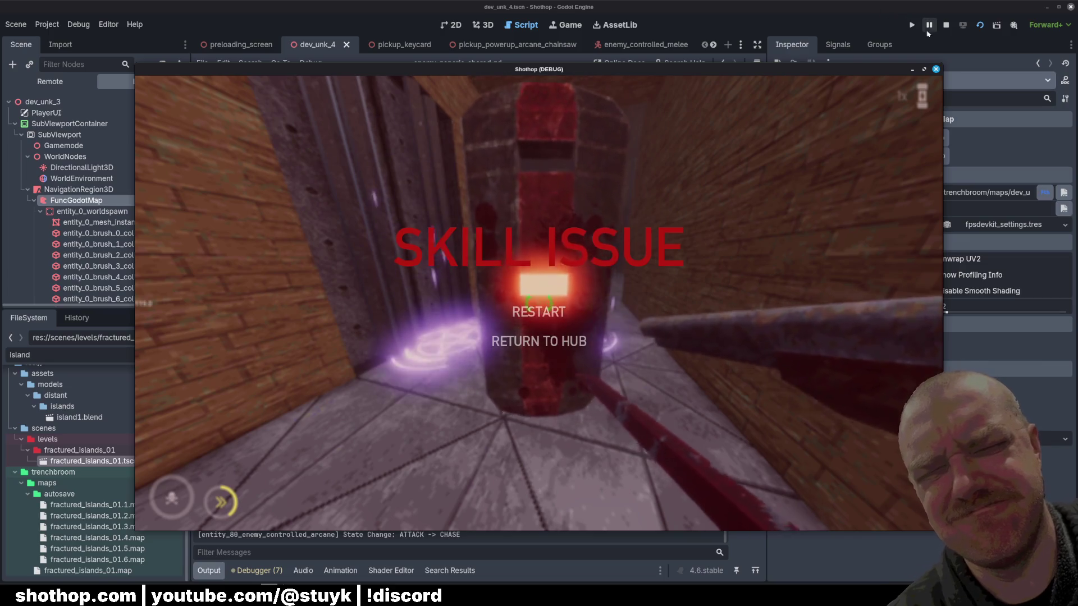
click(947, 25)
key(F5)
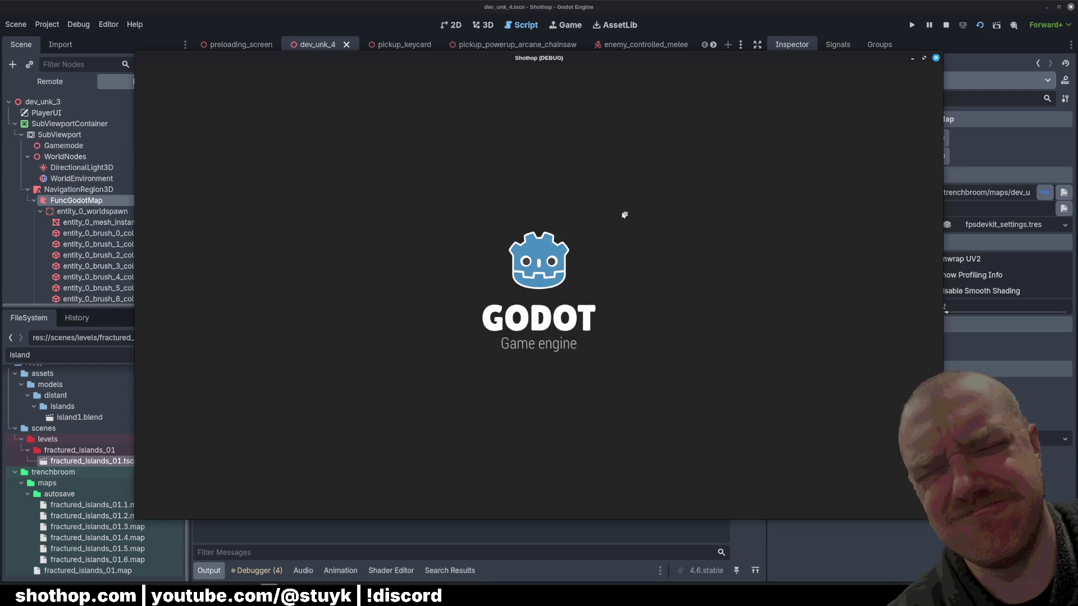
Move through the canyon and grey corridors, past the crates, into the open sandy area.
key(w)
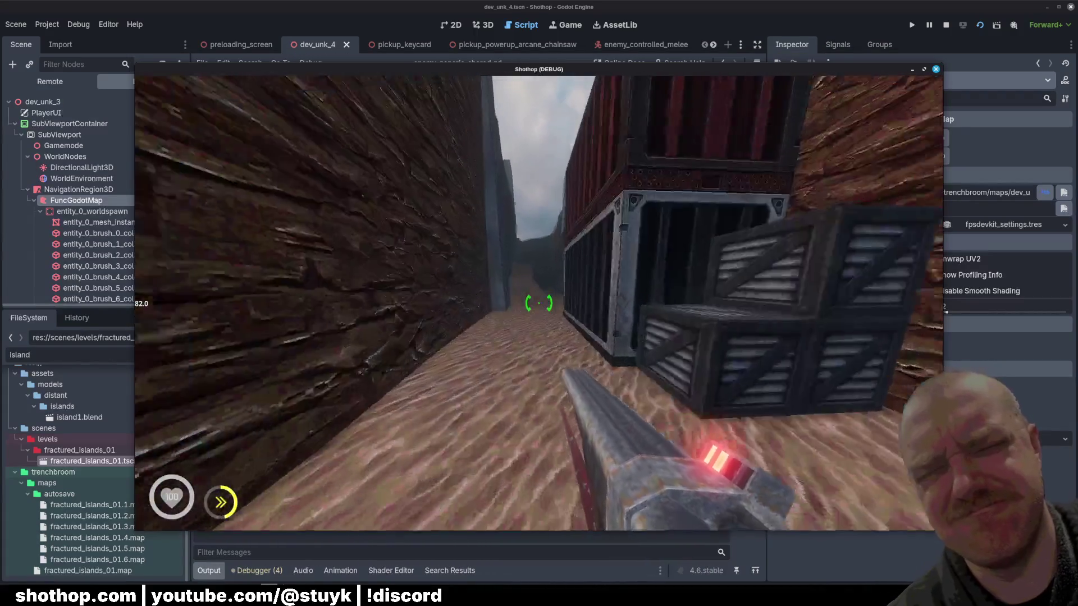
key(w)
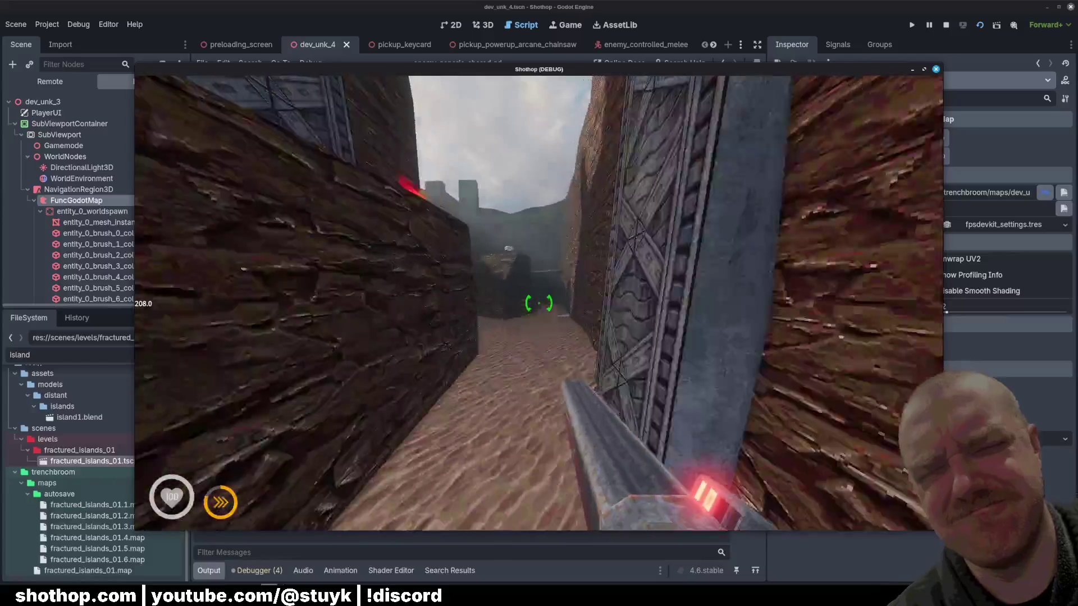
key(w)
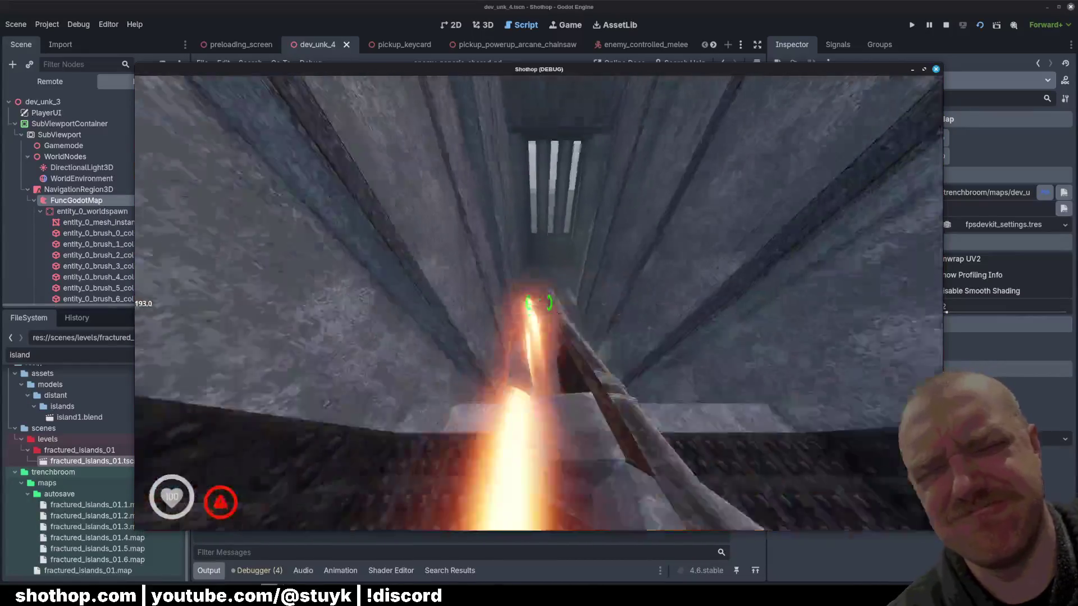
key(w)
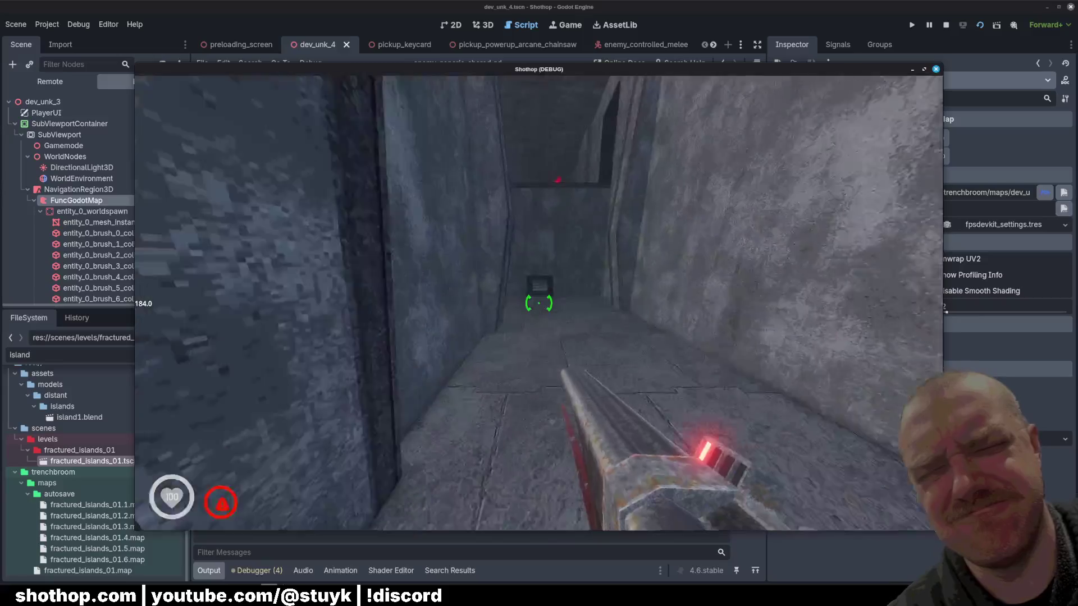
key(w)
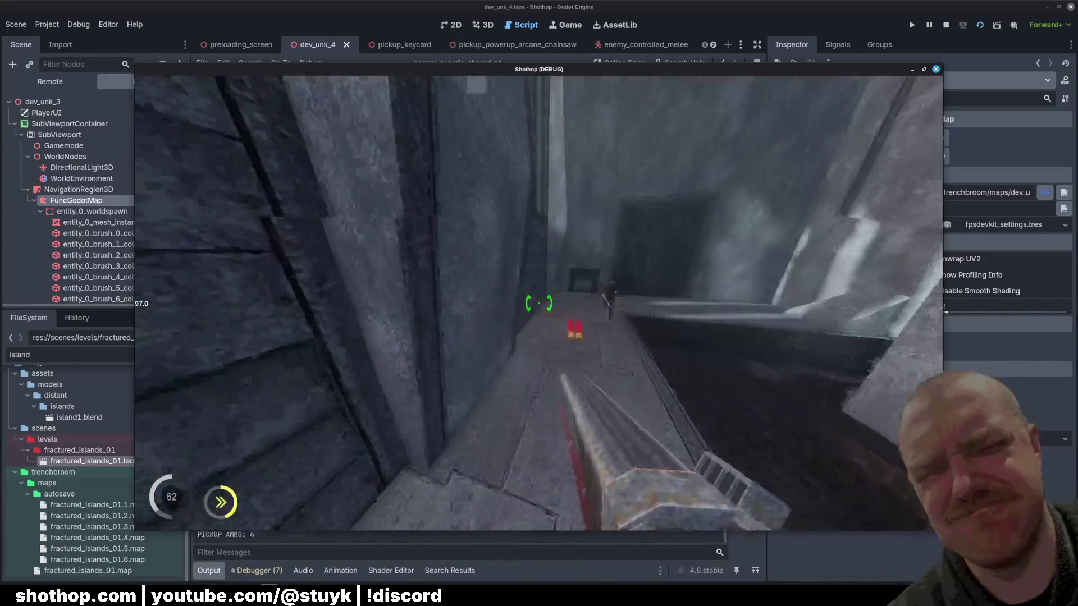
key(w)
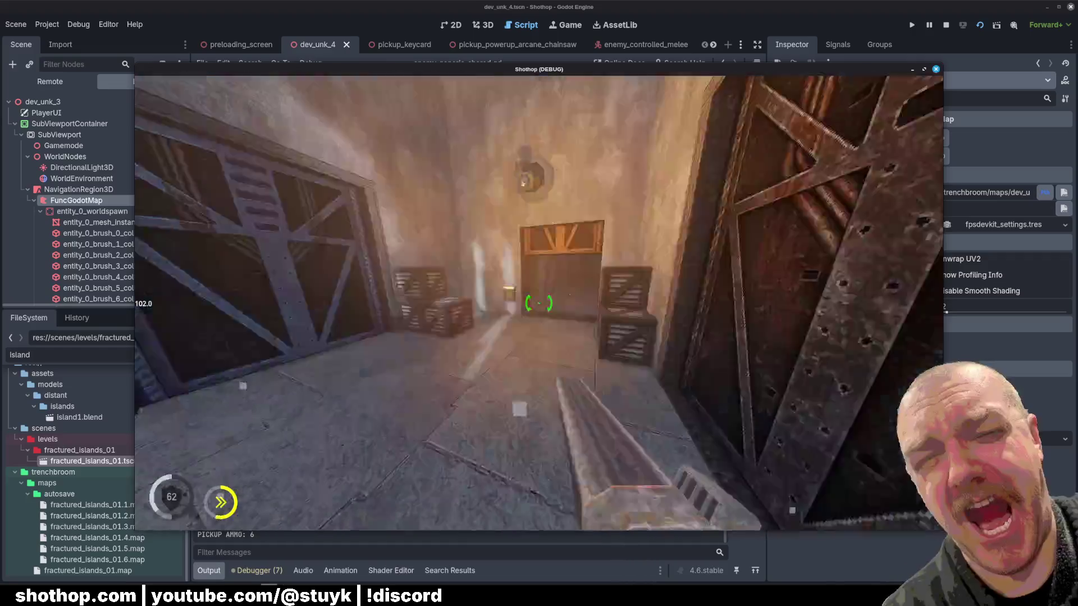
key(w)
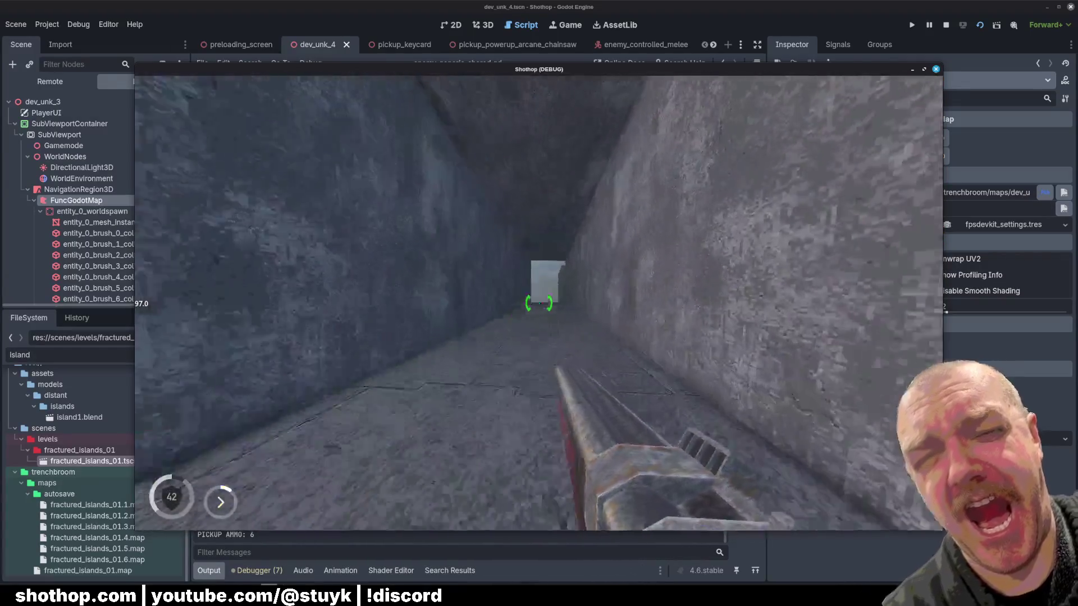
key(w)
key(w)
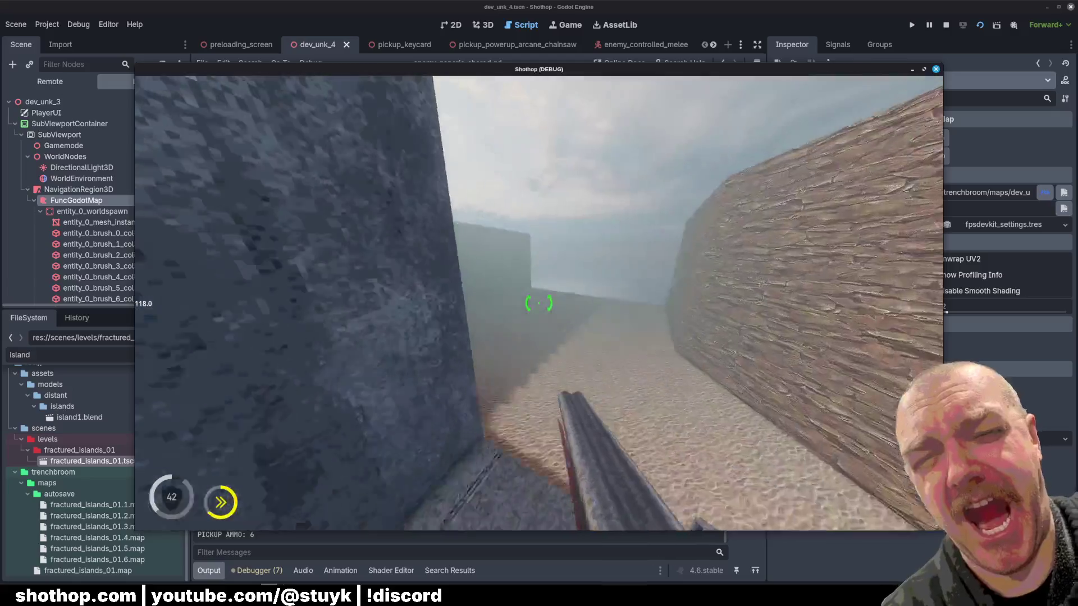
key(w)
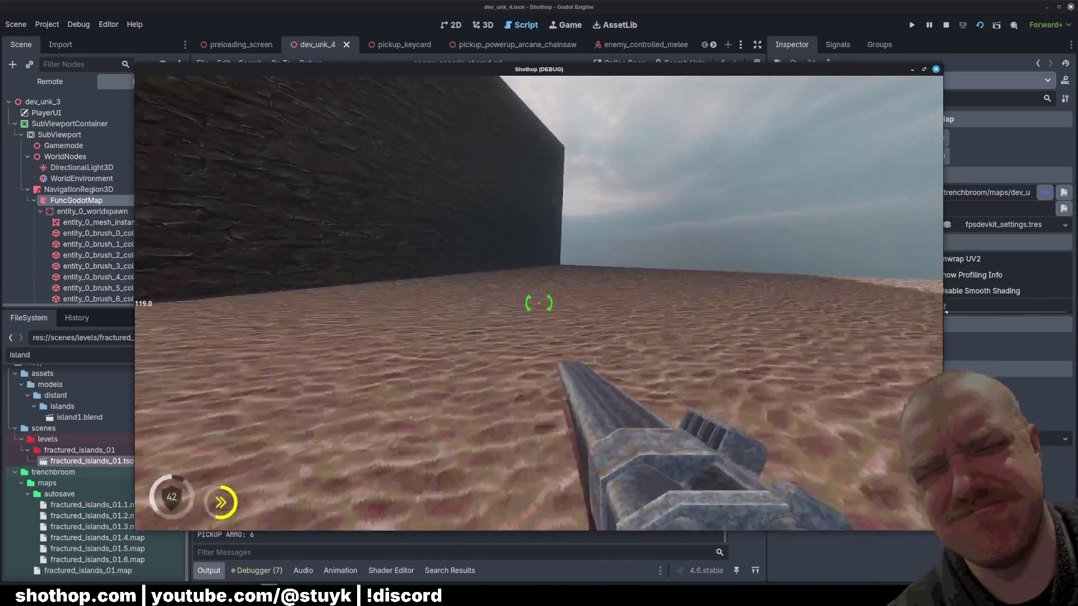
key(w)
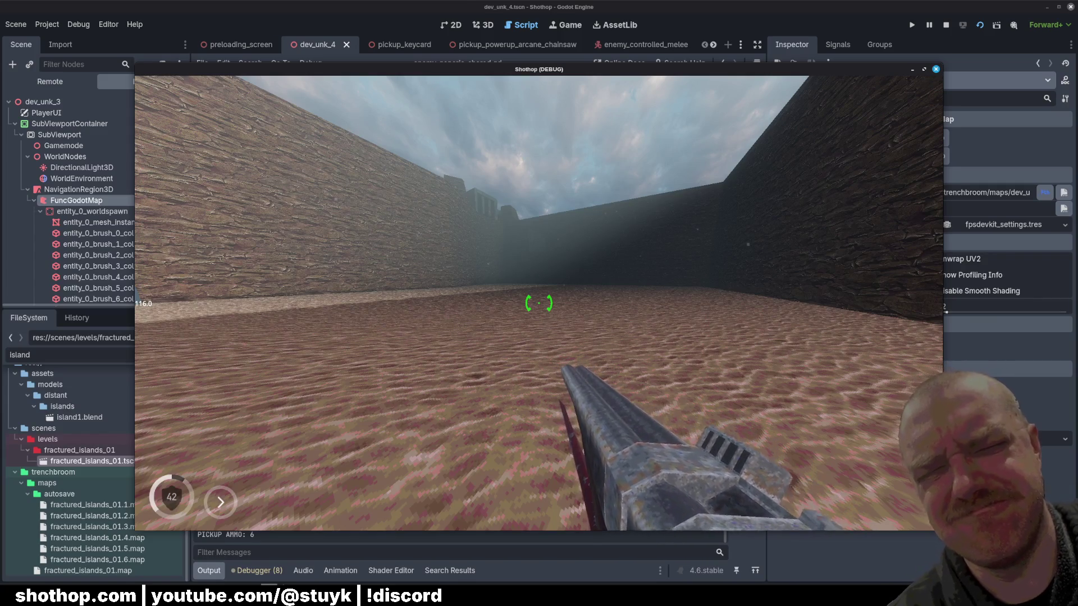
Reset the level from the PAUSED menu and run down the canyon again toward the sandy area.
key(Escape)
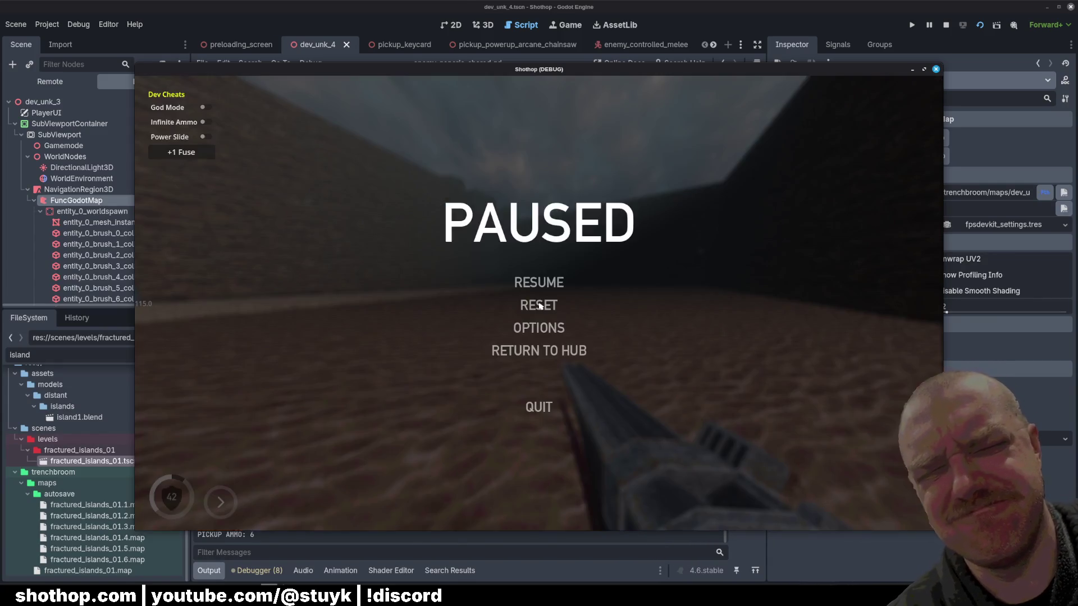
click(540, 303)
key(w)
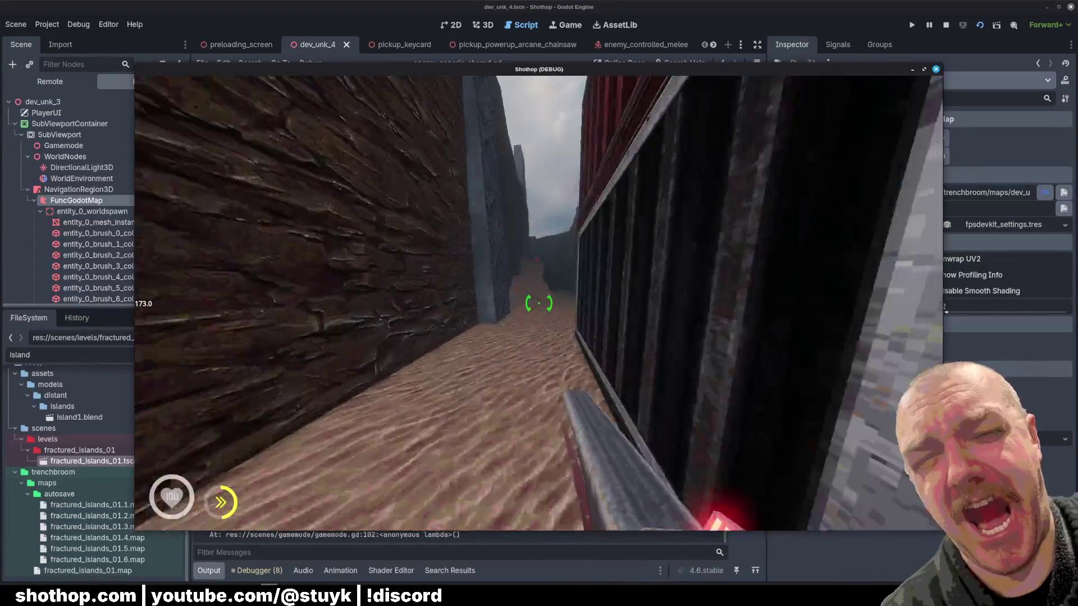
key(w)
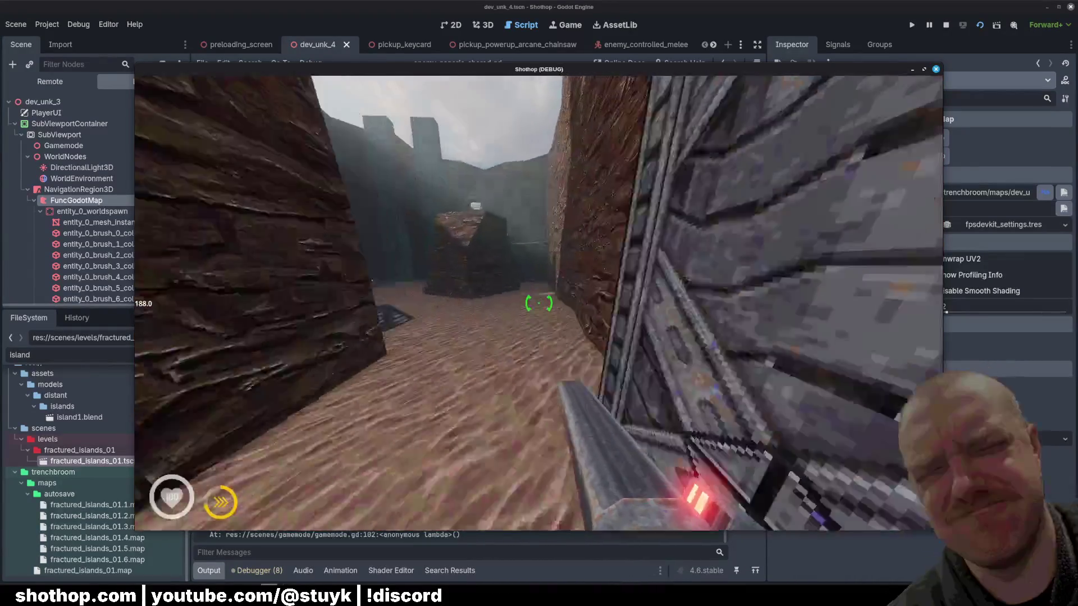
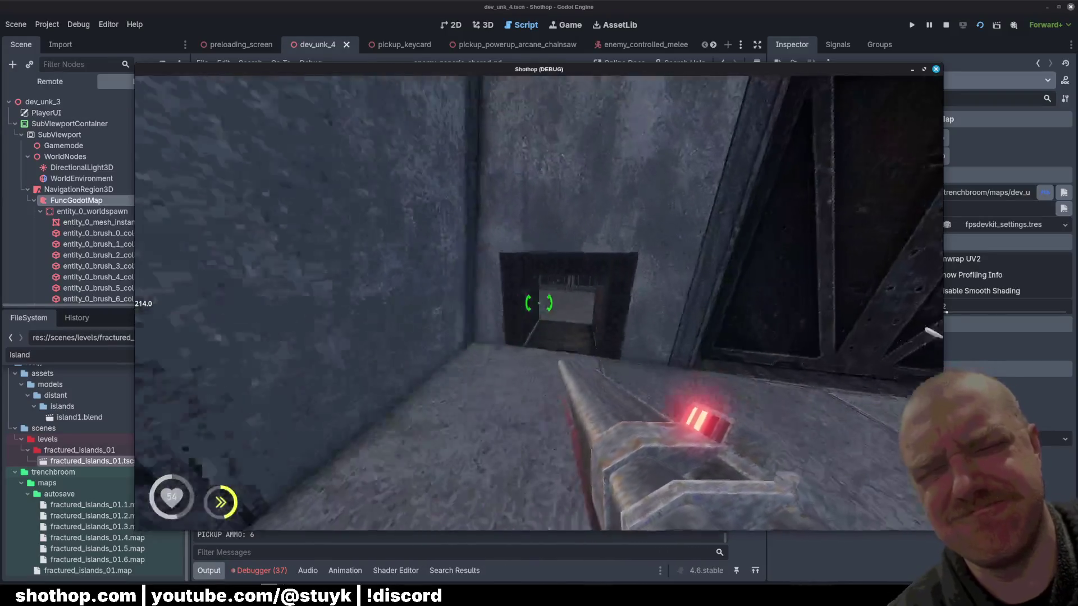
Run forward through the corridors onto the open sand area, pausing and resuming once.
key(w)
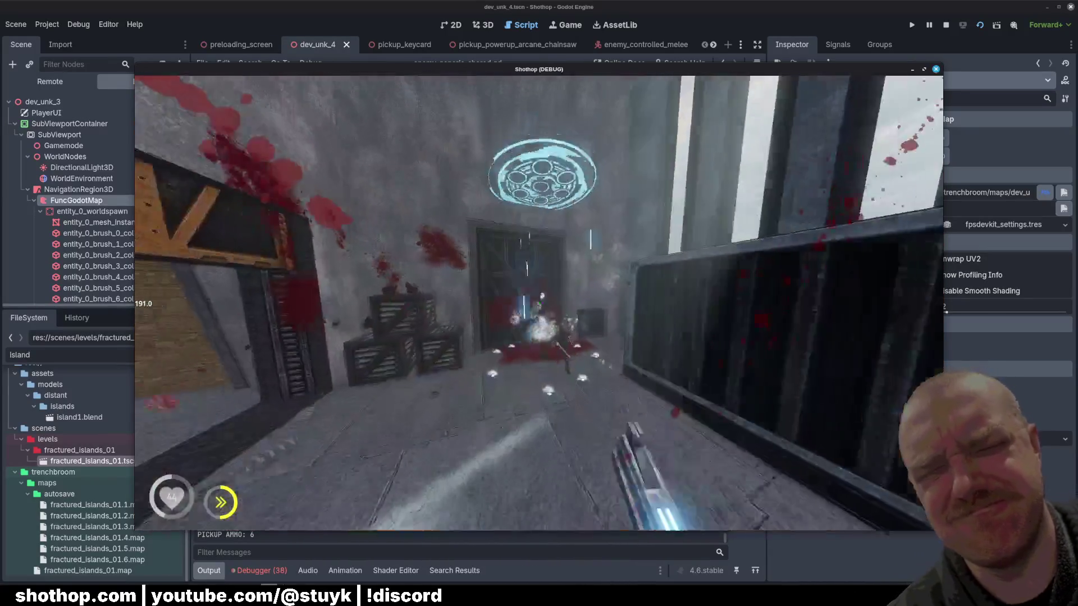
key(w)
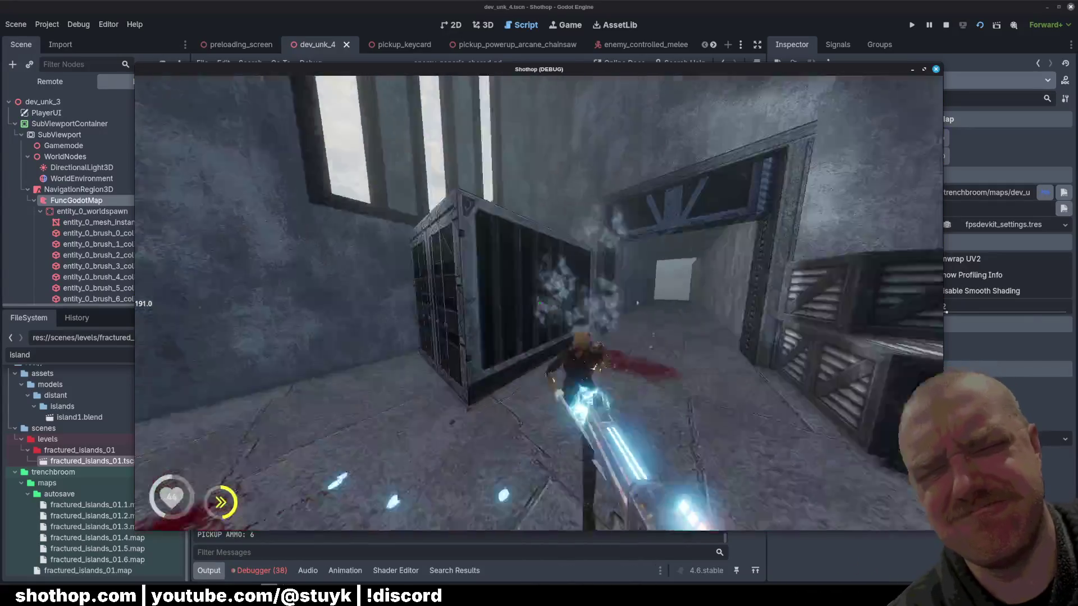
key(w)
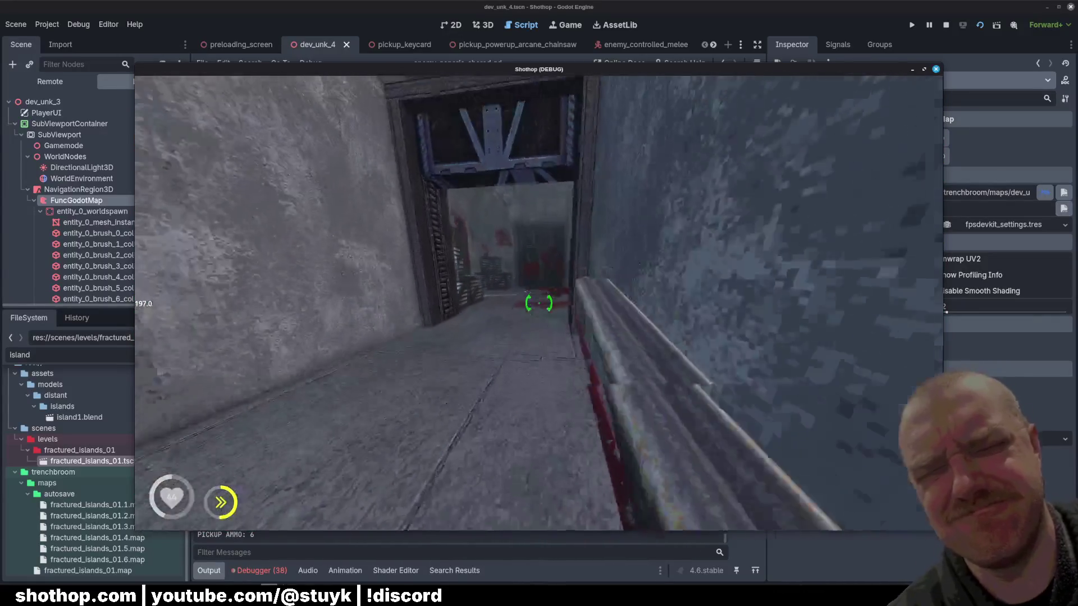
key(w)
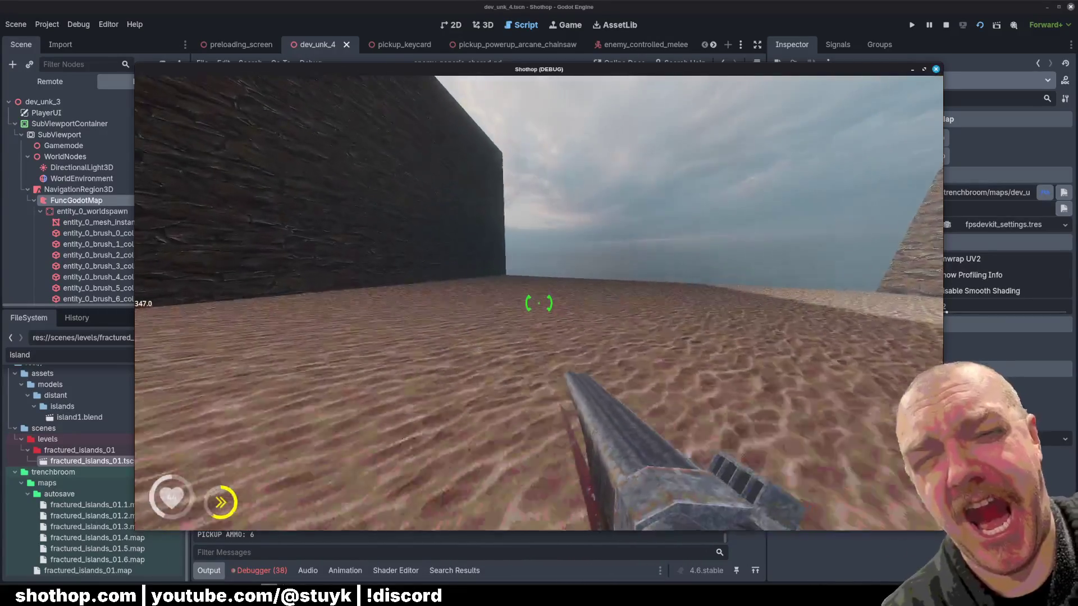
key(Escape)
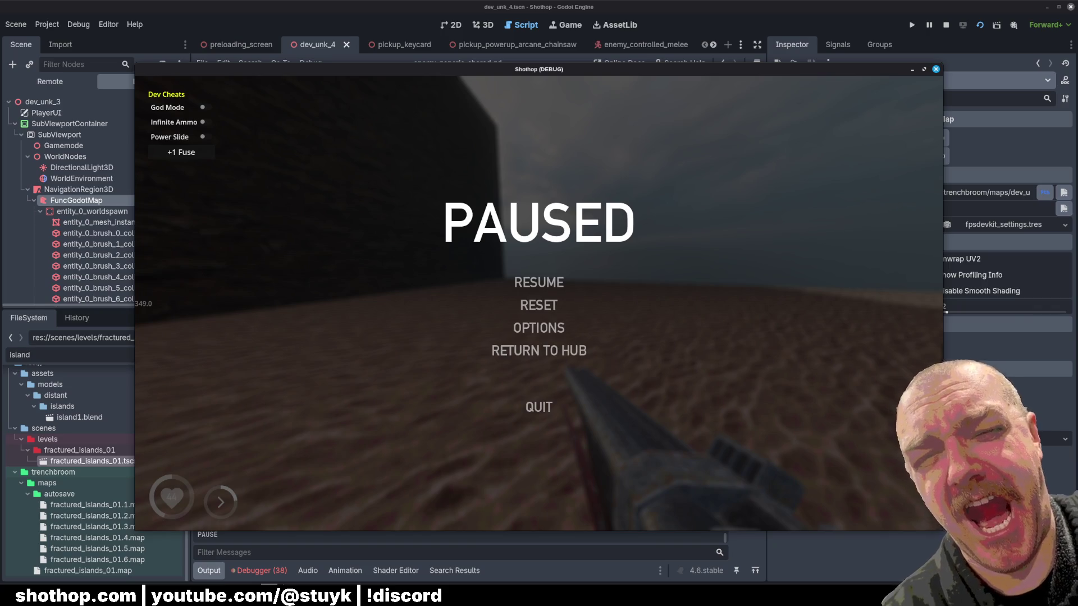
key(Escape)
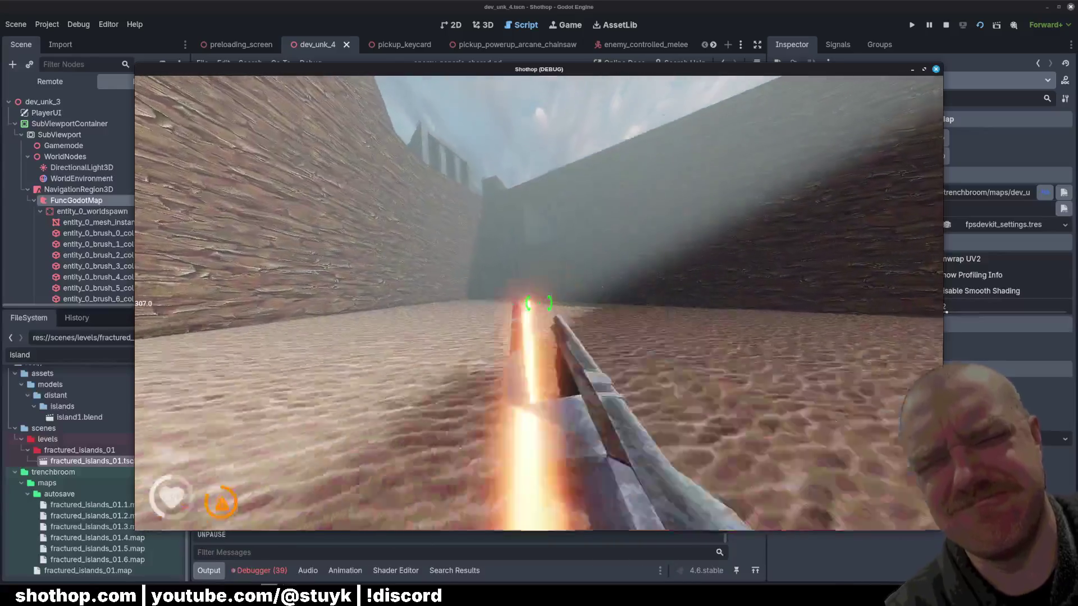
Restart the level from the pause menu and shoot the enemies down the corridor.
key(Escape)
click(539, 303)
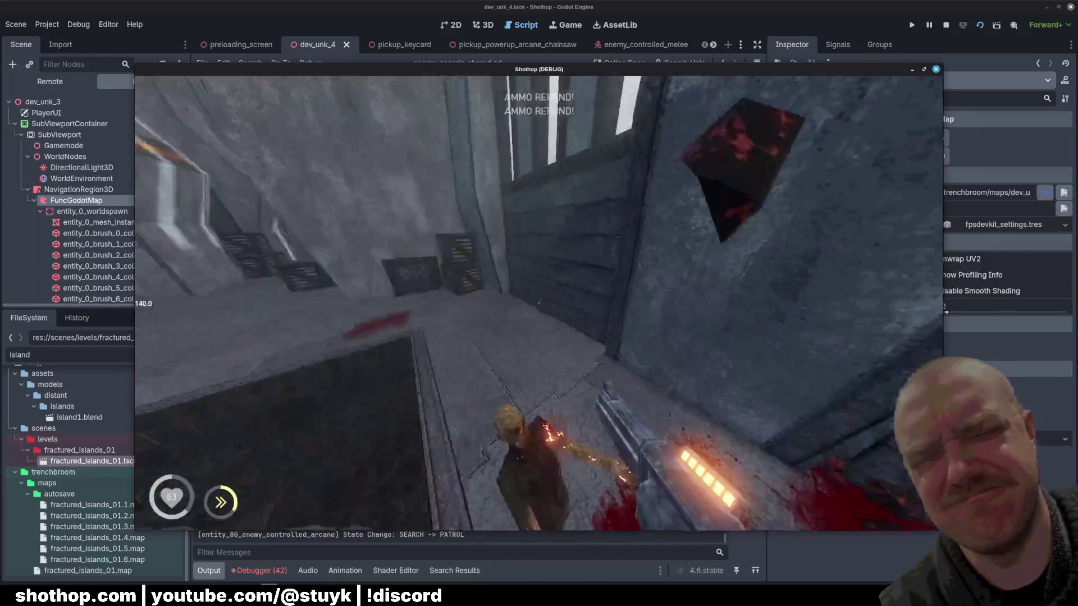
click(539, 303)
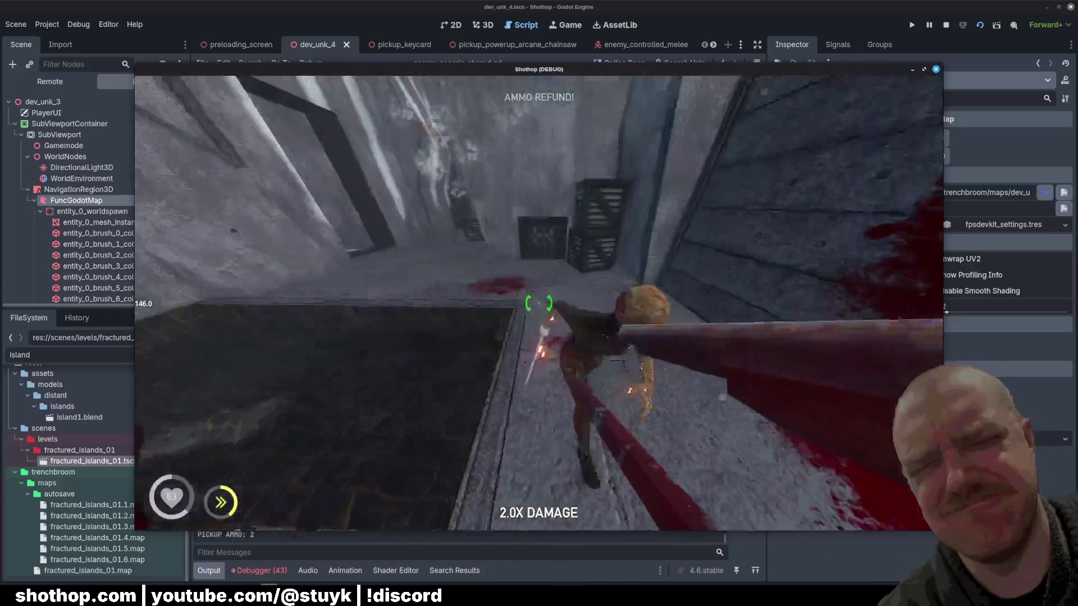
click(539, 303)
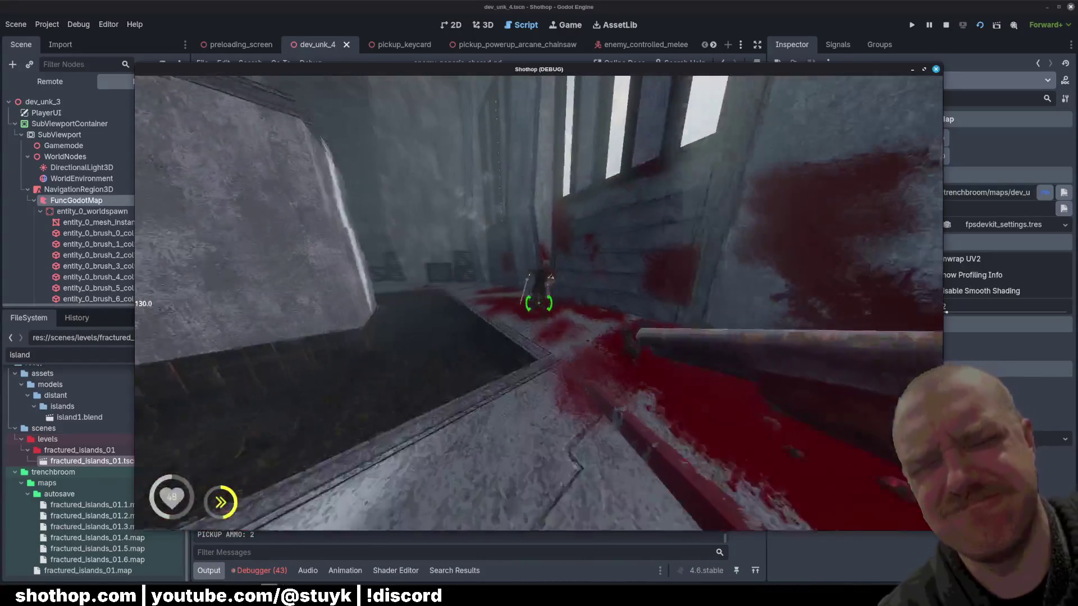
click(539, 303)
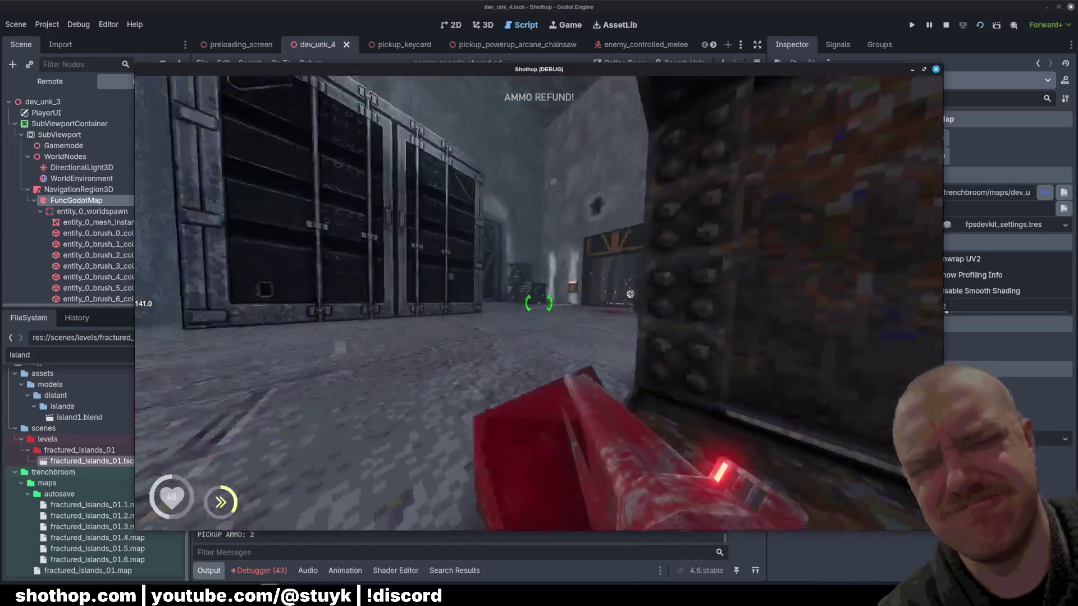
click(539, 304)
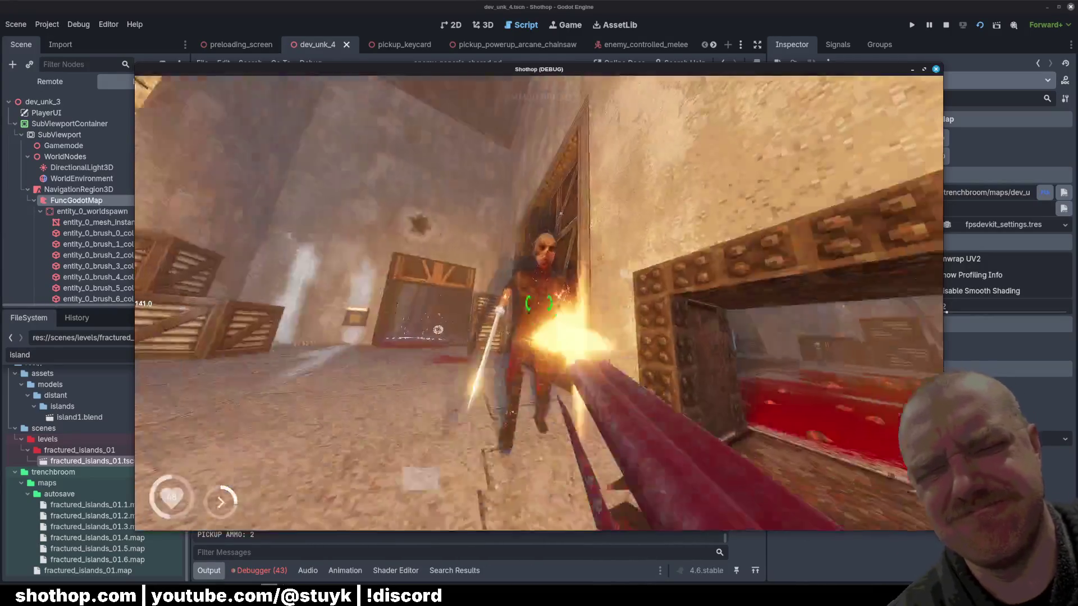
Switch to weapon 2, advance into the open sandy area, and pause the game.
key(2)
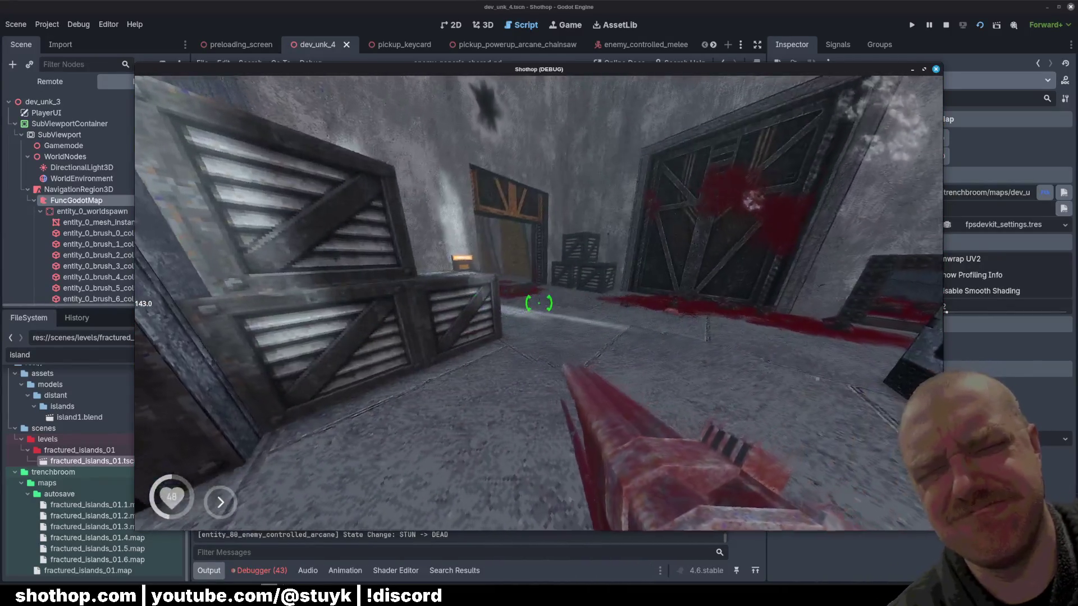
key(w)
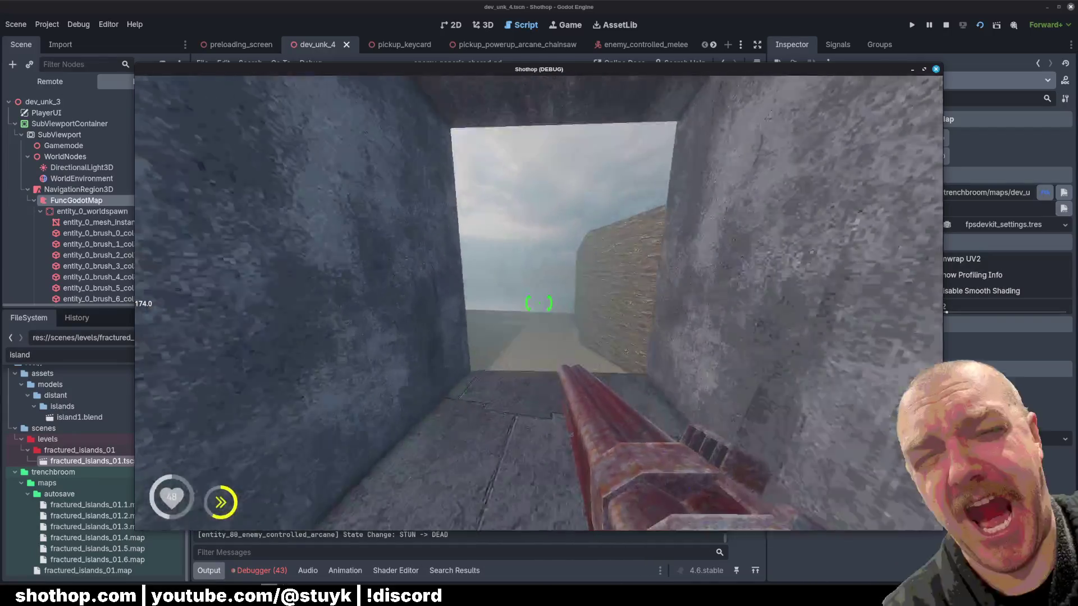
key(Escape)
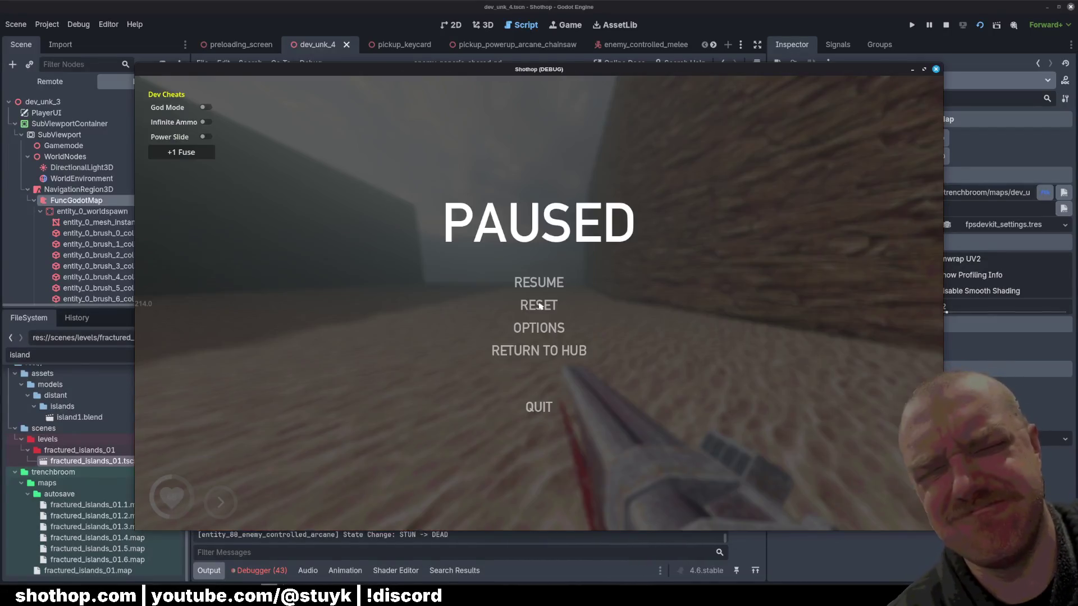
Stop the game and scroll through the 43 errors in the Debugger's Errors list.
click(947, 25)
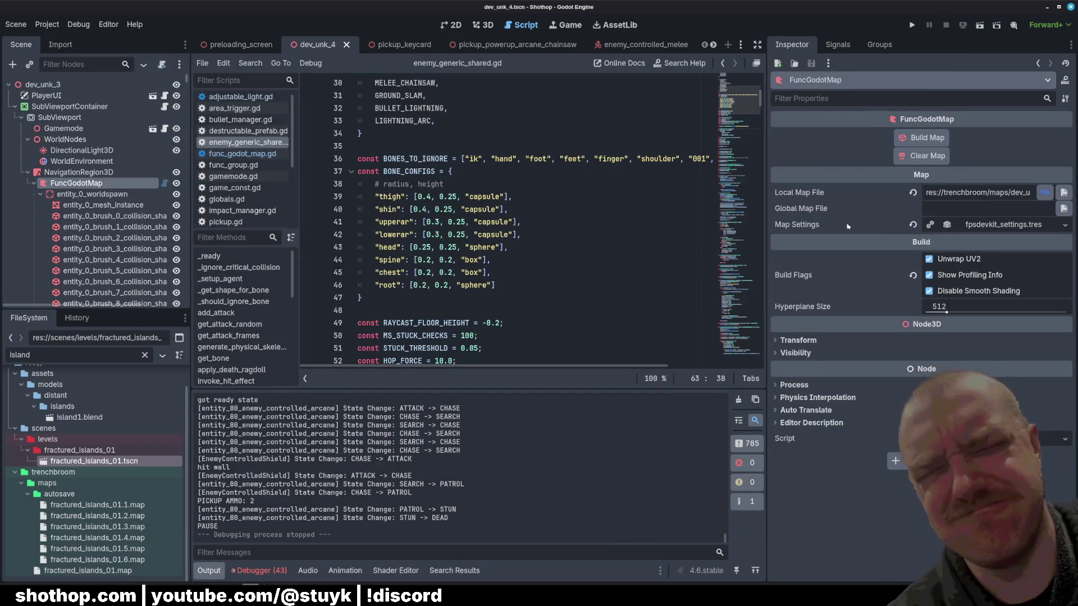
click(261, 570)
click(278, 417)
scroll(393, 514, down, 10)
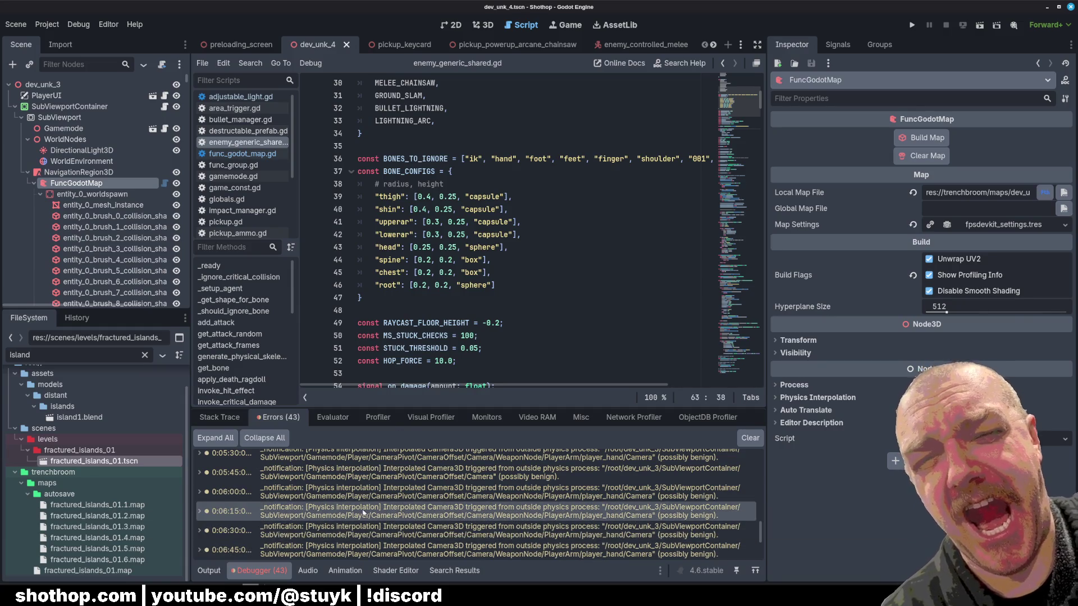
scroll(362, 512, down, 5)
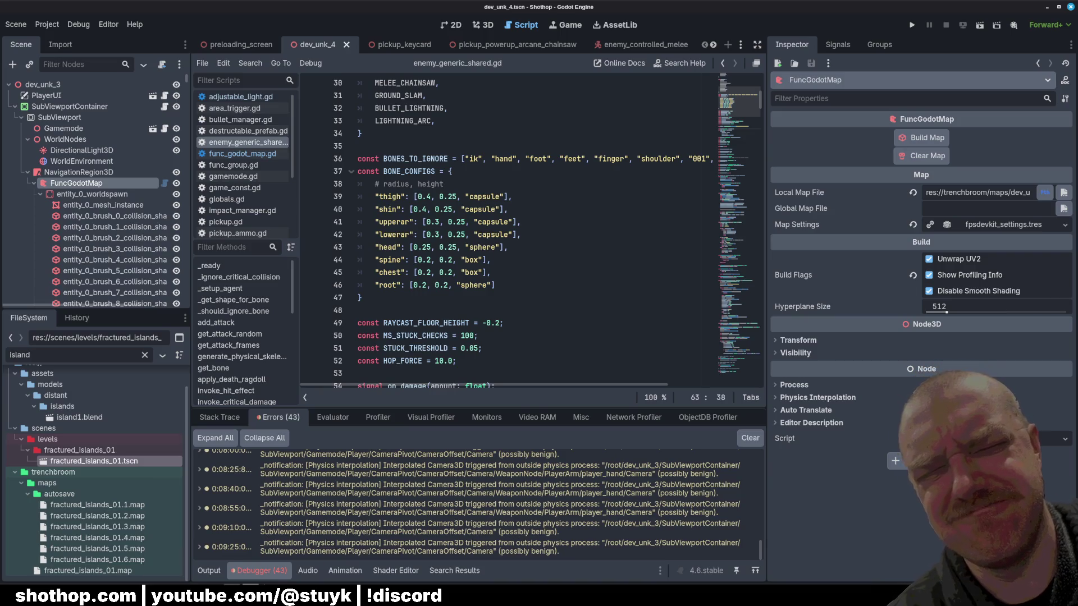
click(259, 558)
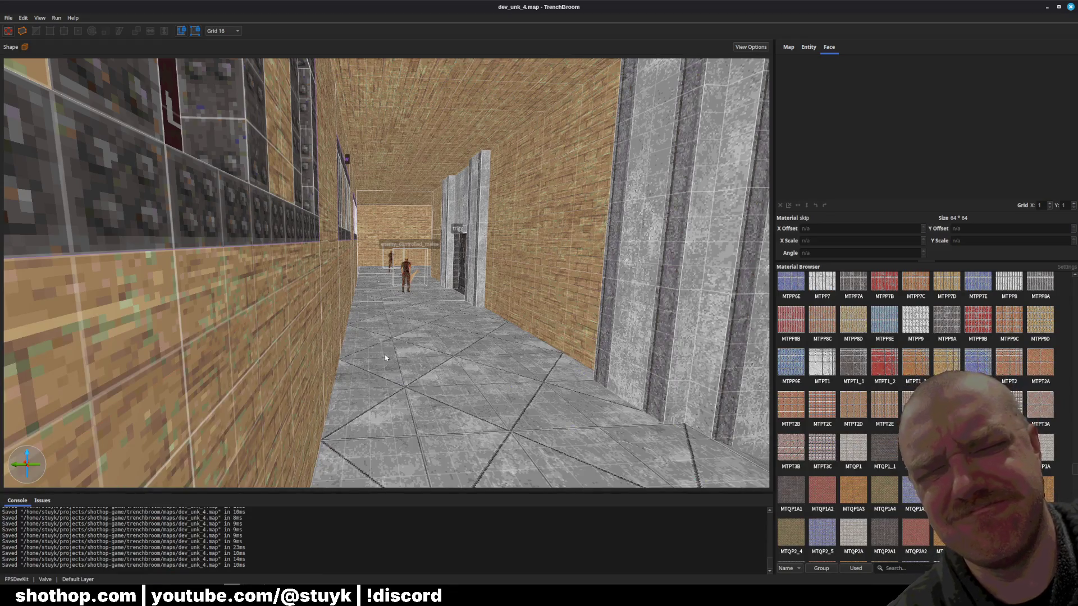
Fly the camera up to the brick wall and select its face.
right_click(442, 306)
click(370, 236)
key(w)
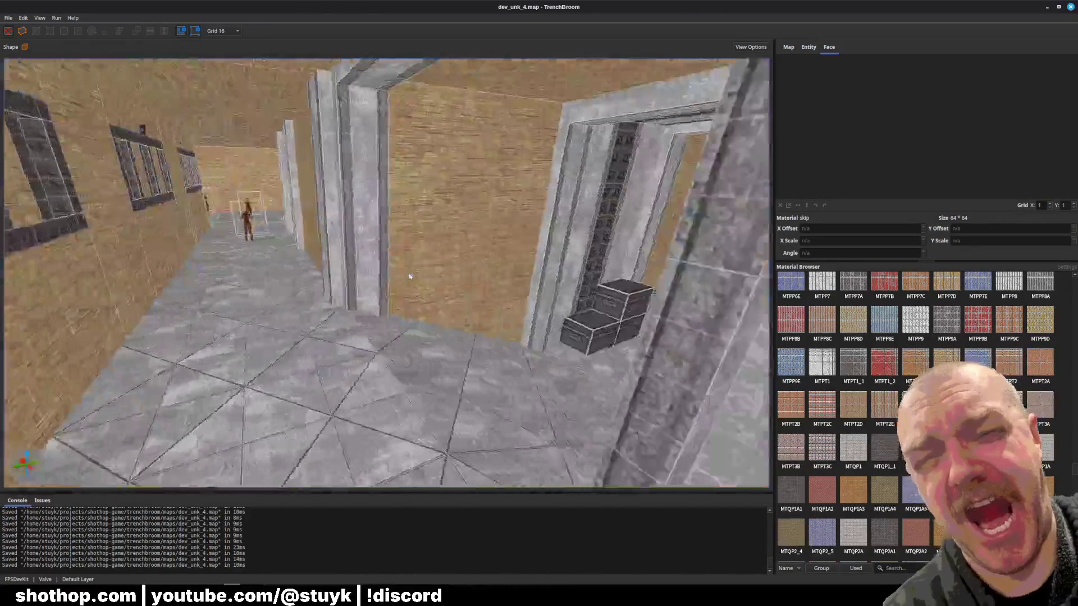
key(w)
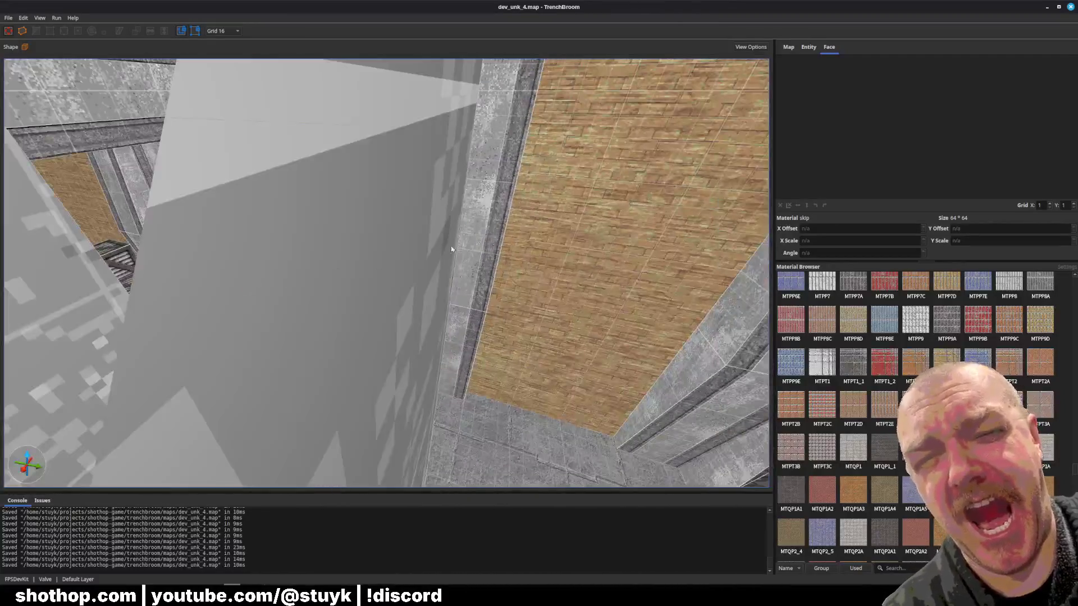
key(w)
shift+click(451, 250)
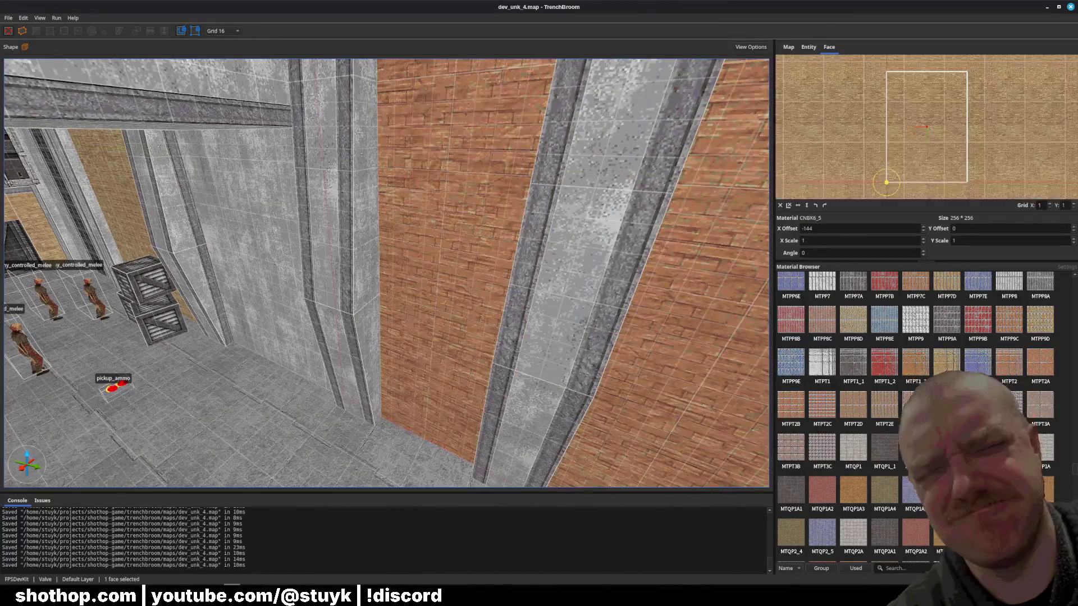
scroll(1066, 390, up, 15)
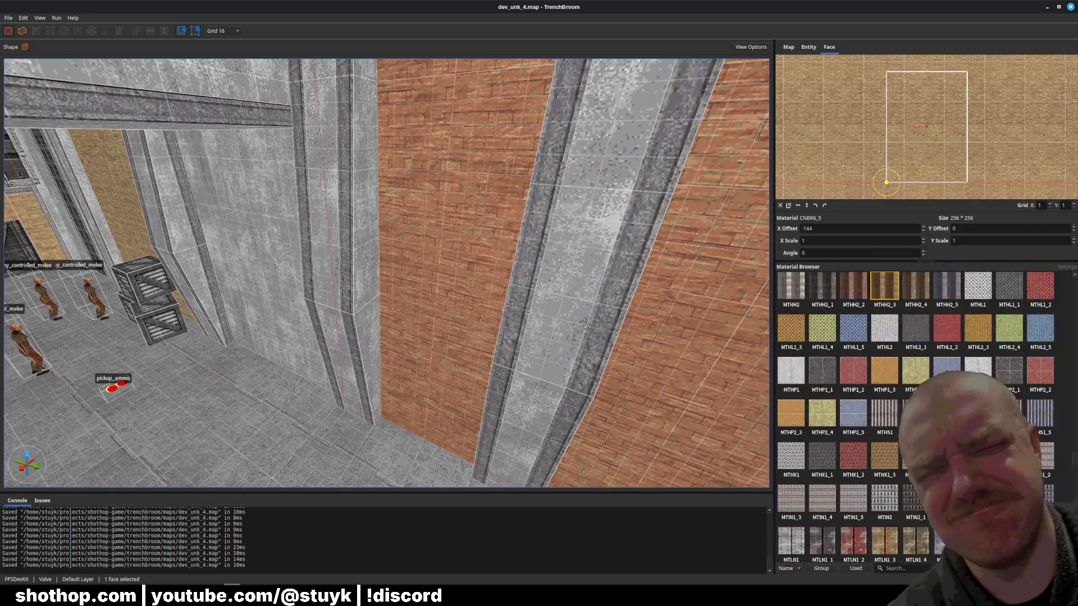
scroll(1066, 390, up, 10)
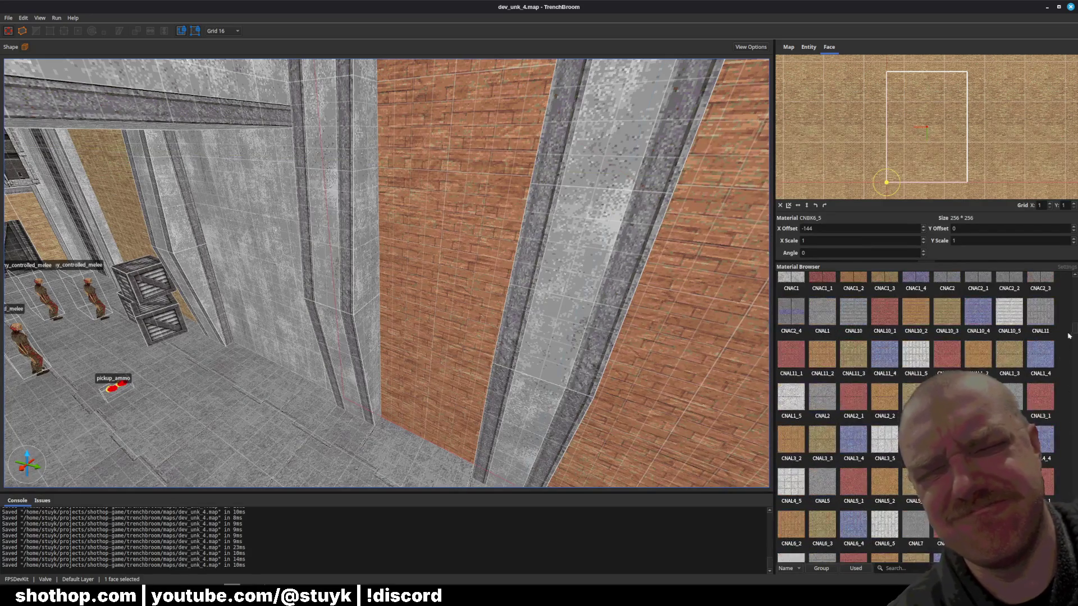
Try red, brown, BKCL5, BKCL1_4 and BKCL1_1 brick materials on the wall face.
click(851, 357)
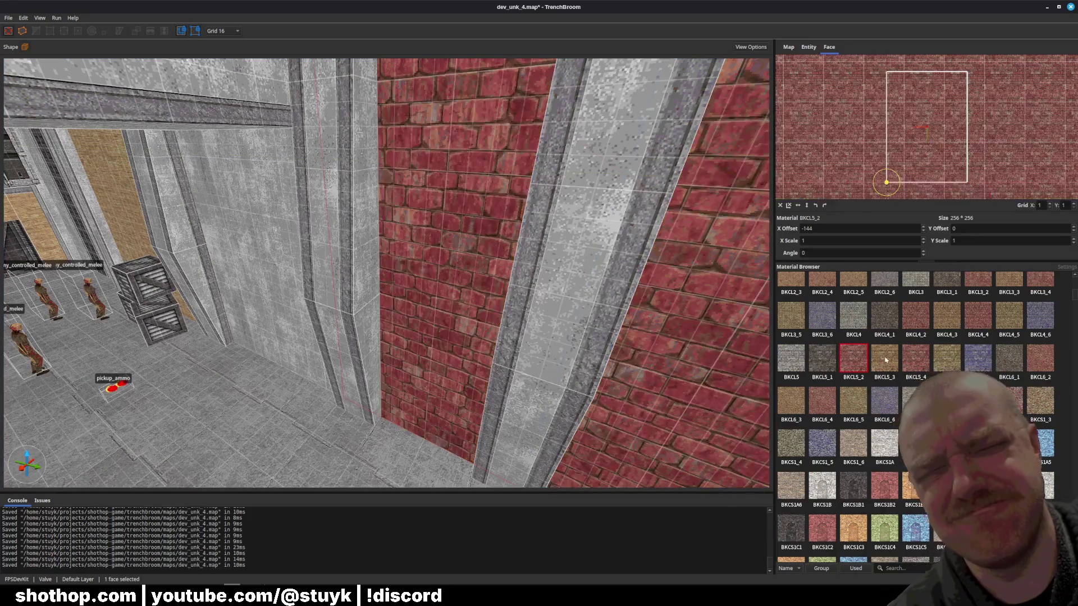
click(885, 358)
key(ctrl+u)
click(802, 365)
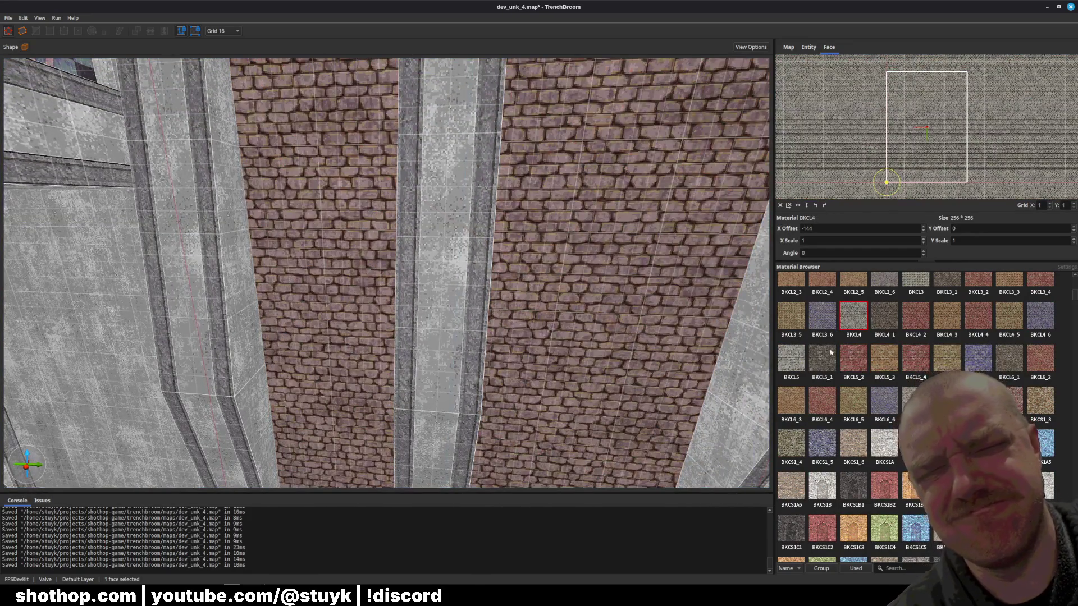
scroll(880, 358, up, 2)
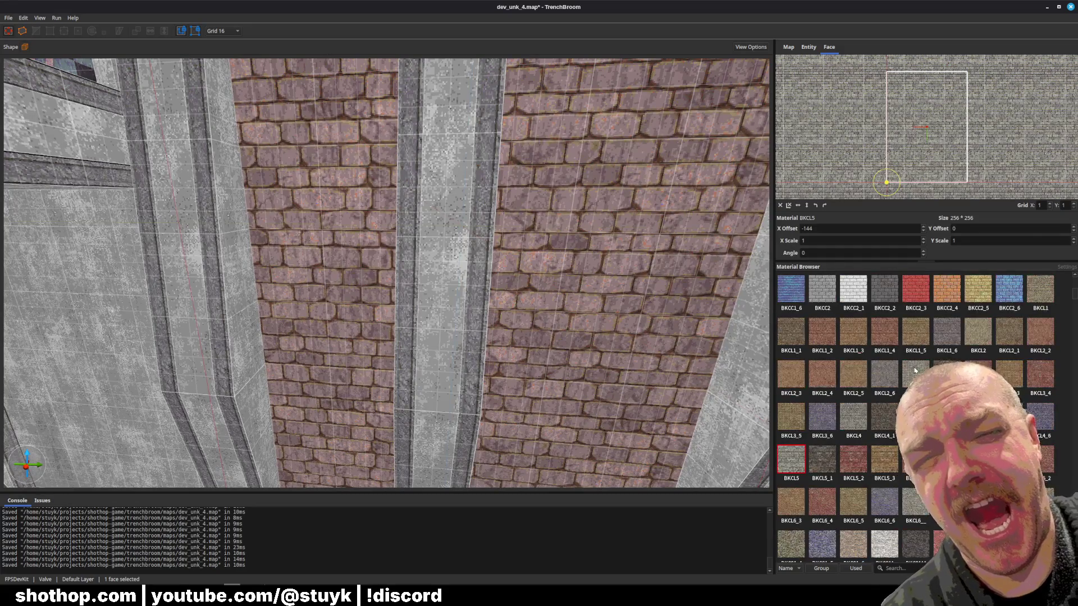
click(865, 334)
click(895, 332)
click(792, 332)
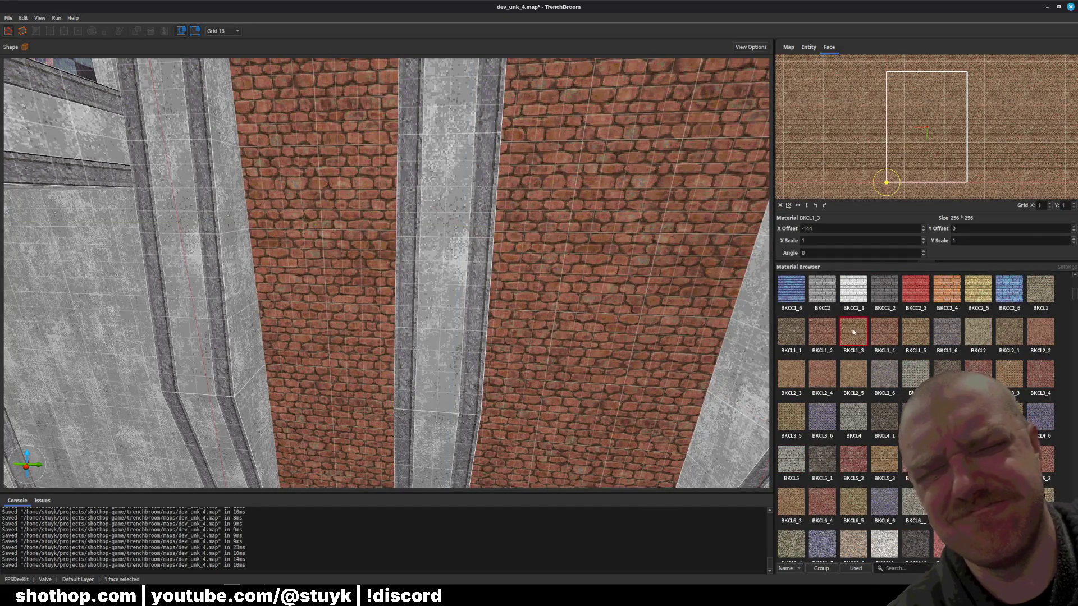
Try a red brick material and then dark BKCB7_1 on the wall face.
scroll(844, 395, up, 2)
mouse_move(578, 365)
mouse_down()
mouse_move(565, 377)
mouse_move(578, 366)
mouse_up()
scroll(915, 419, up, 2)
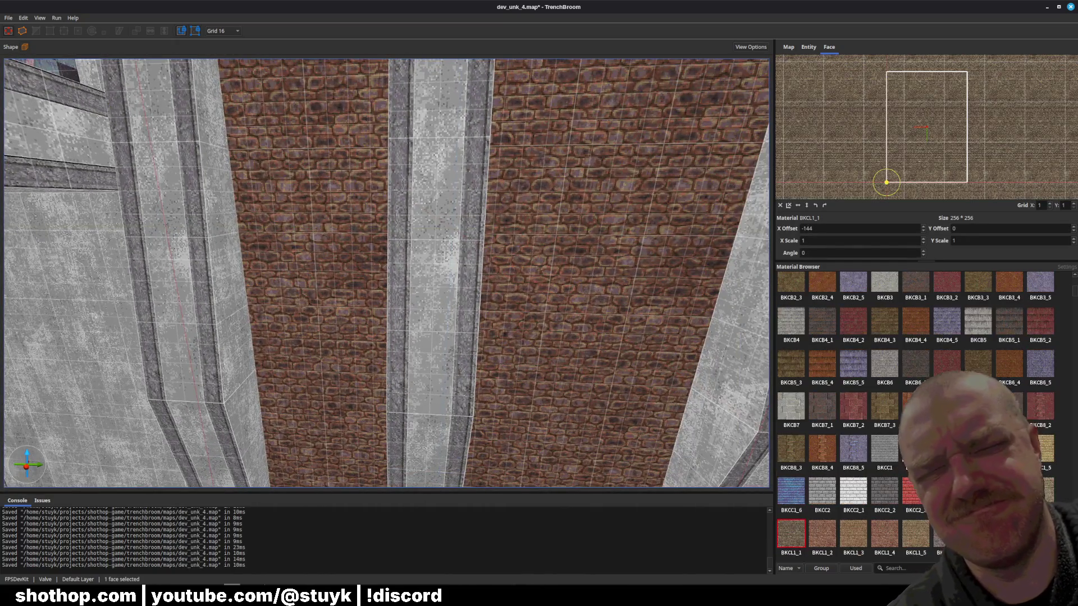
click(858, 413)
click(831, 408)
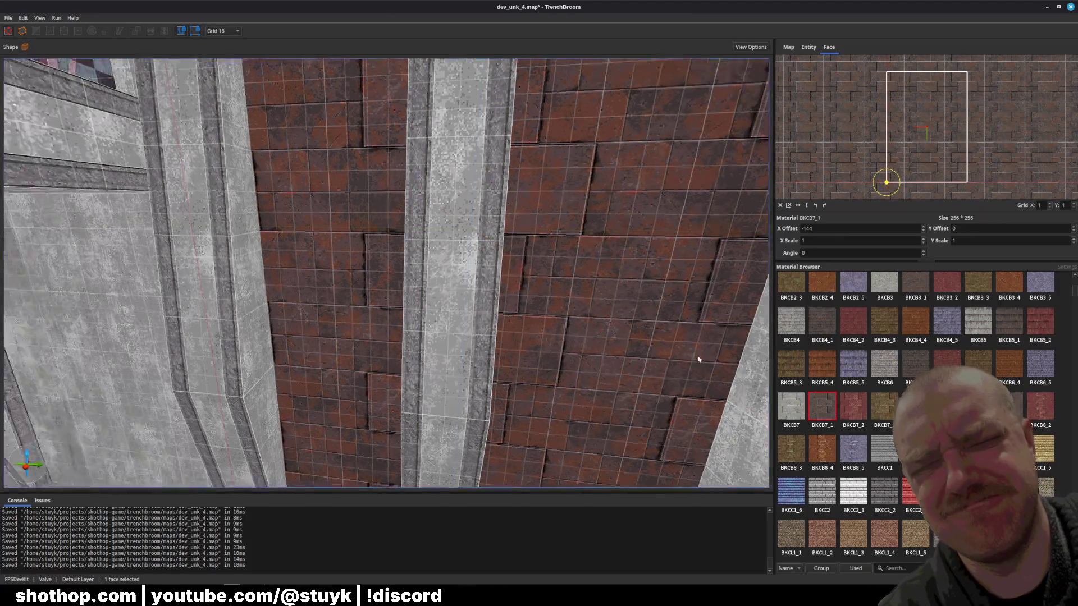
Revert the wall to its earlier material and select the central brick wall face.
drag(698, 361, 643, 334)
key(Escape)
click(664, 349)
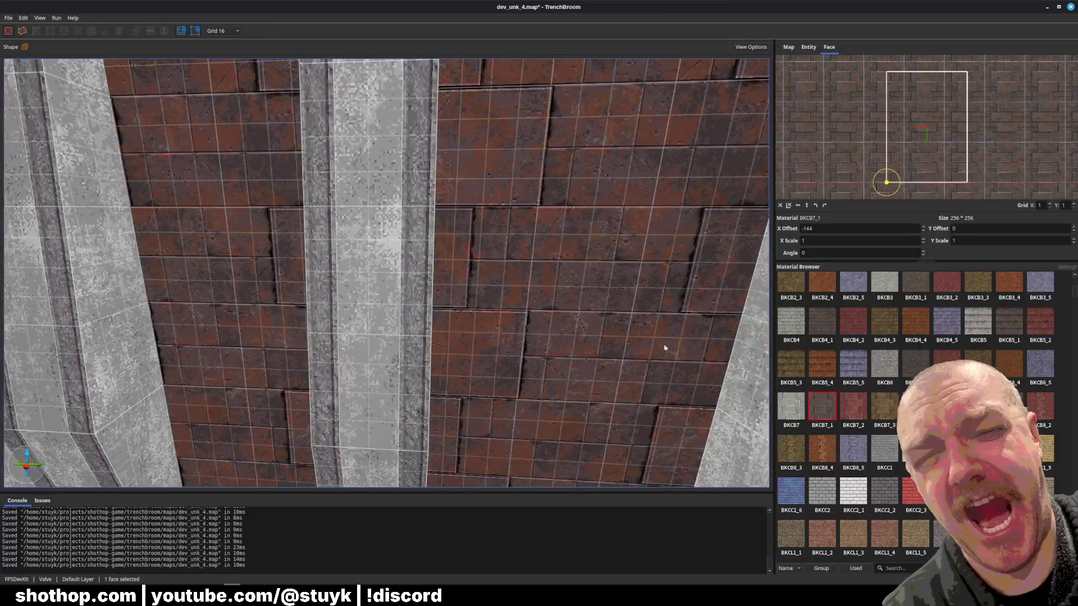
key(ctrl+z)
mouse_move(527, 351)
mouse_down()
mouse_move(611, 357)
mouse_move(584, 359)
mouse_up()
click(550, 354)
key(Escape)
click(584, 359)
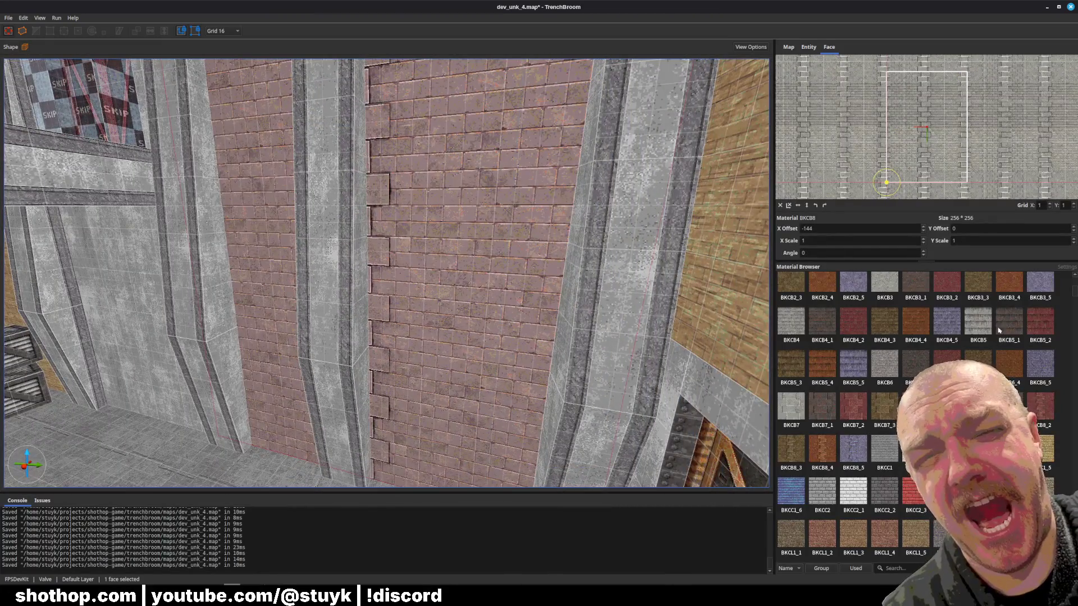
Try BKCB5, BKCB3, BKCB1 and BKCB2 on the central wall face.
click(980, 322)
scroll(562, 366, down, 5)
scroll(888, 411, up, 3)
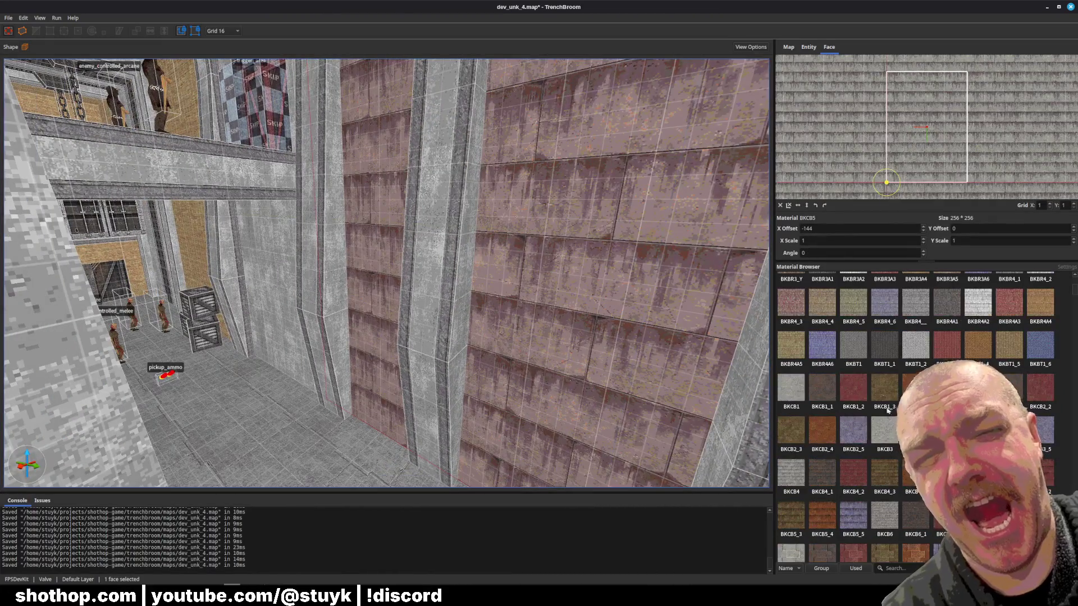
click(884, 430)
click(792, 389)
scroll(542, 320, up, 2)
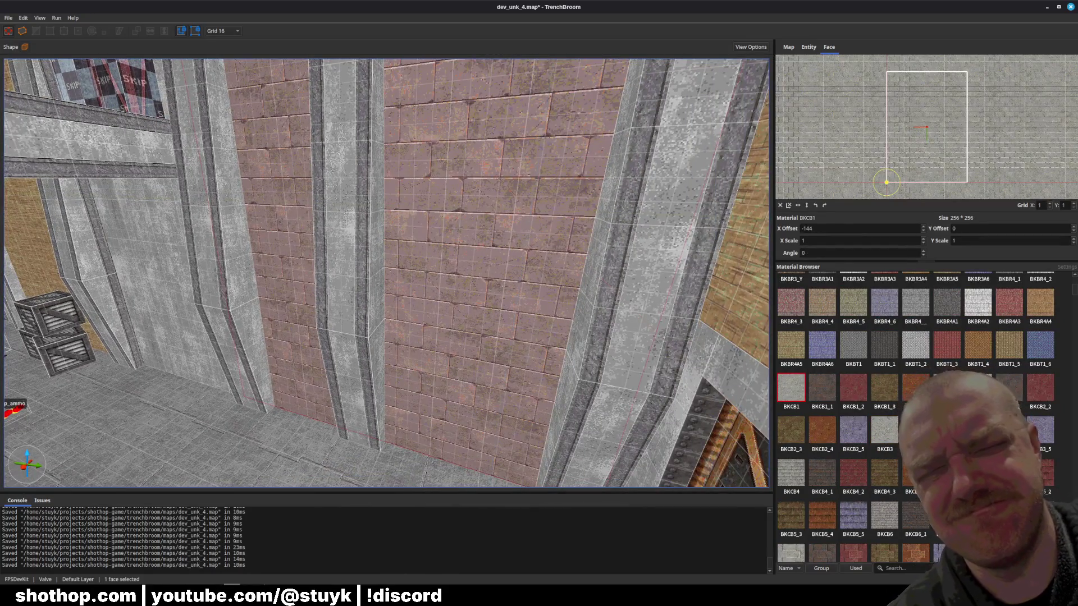
scroll(387, 273, up, 2)
click(947, 389)
click(978, 389)
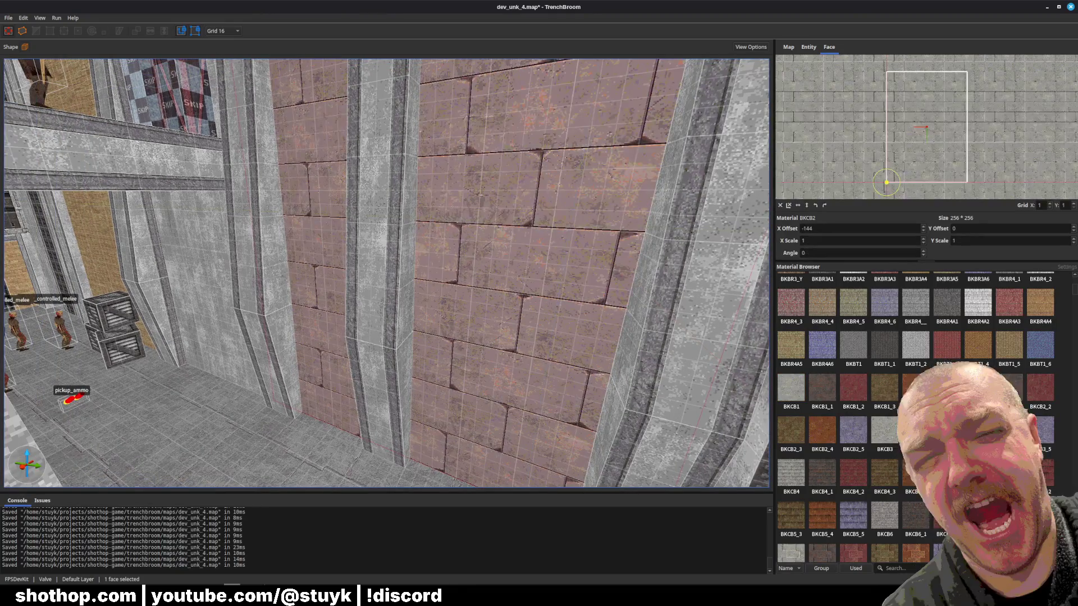
Try BKBT1_2, BKBR4_2, BKBR3_1 and BKBR1 on the wall face.
scroll(916, 497, up, 3)
click(916, 497)
click(1043, 415)
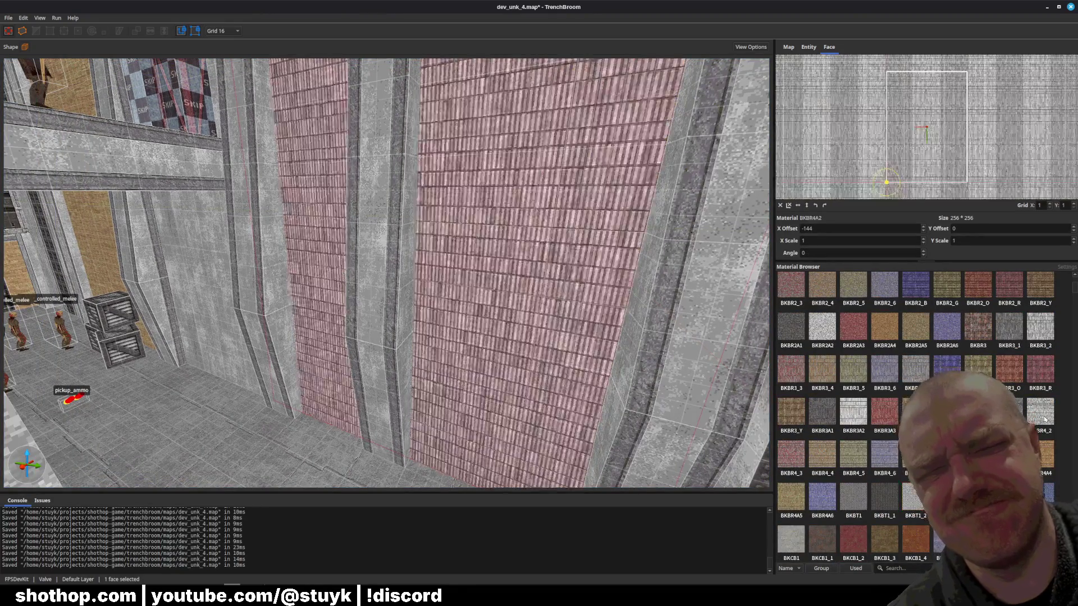
click(860, 411)
click(978, 327)
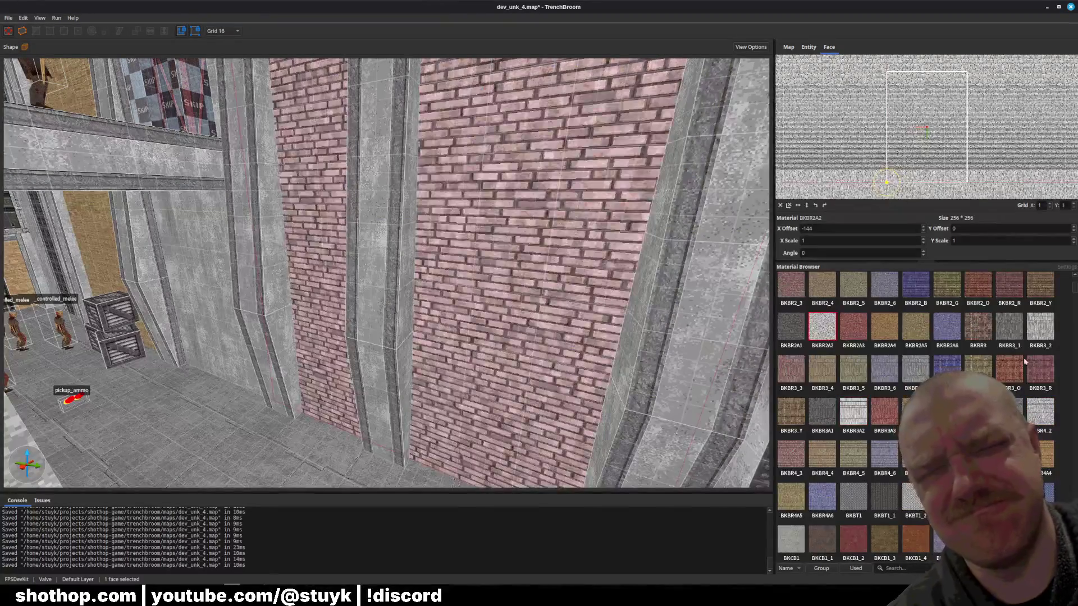
click(1009, 327)
scroll(987, 336, up, 5)
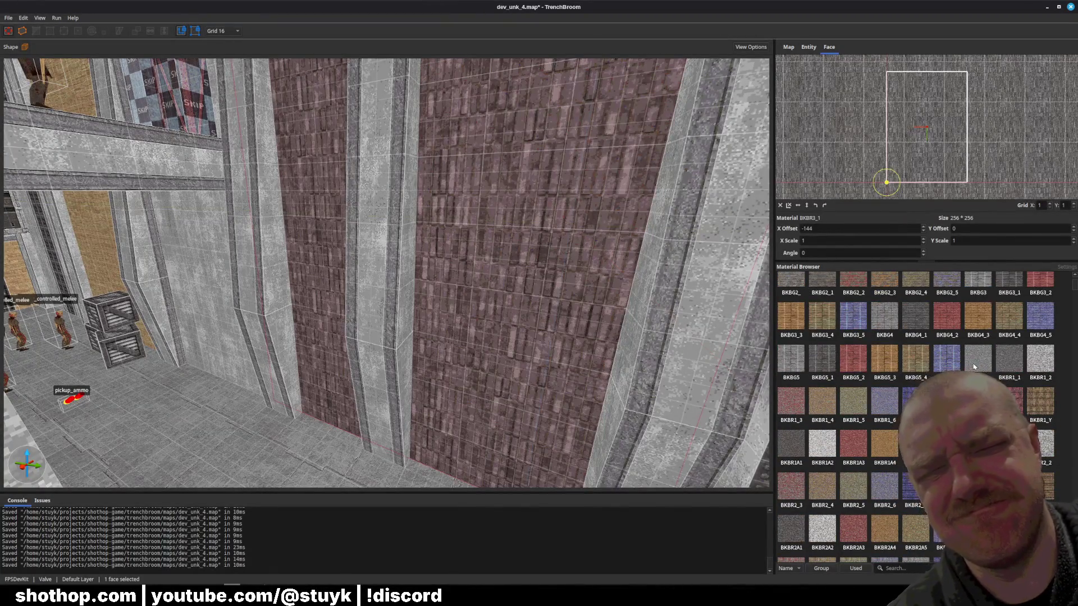
click(977, 359)
Undo, then try BKBR1_2, BKBG2_5, BKBG1B and tan BKBG1_3 on the wall face.
key(Escape)
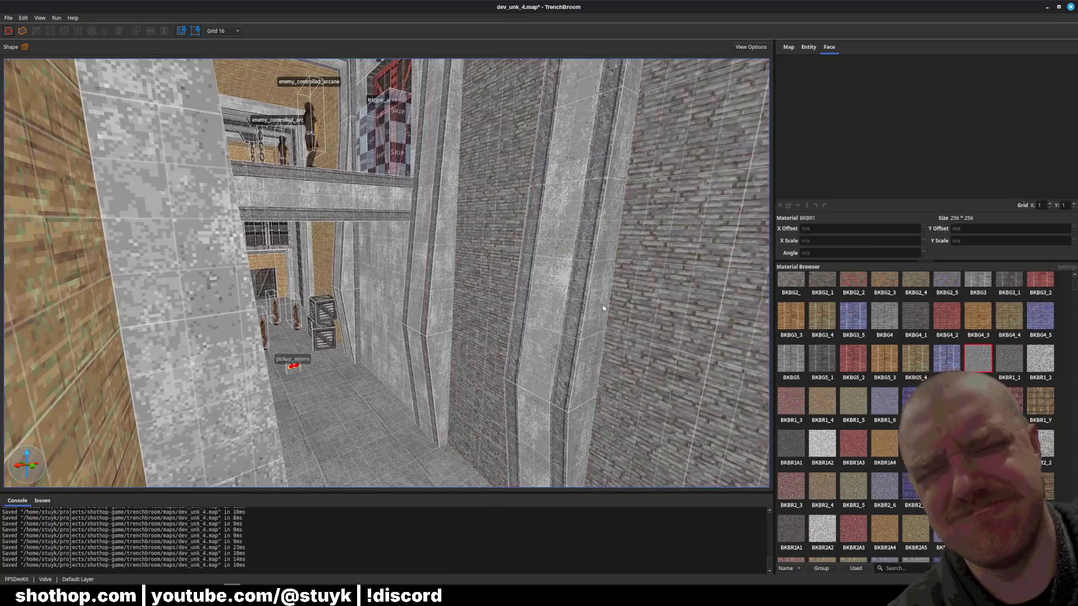
key(ctrl+z)
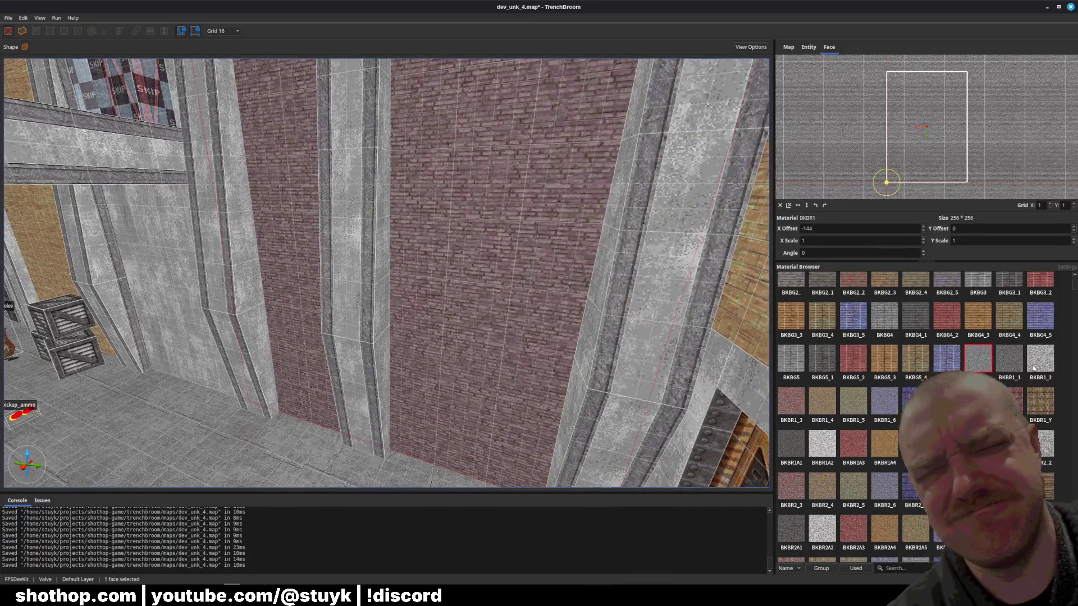
click(1034, 368)
click(947, 326)
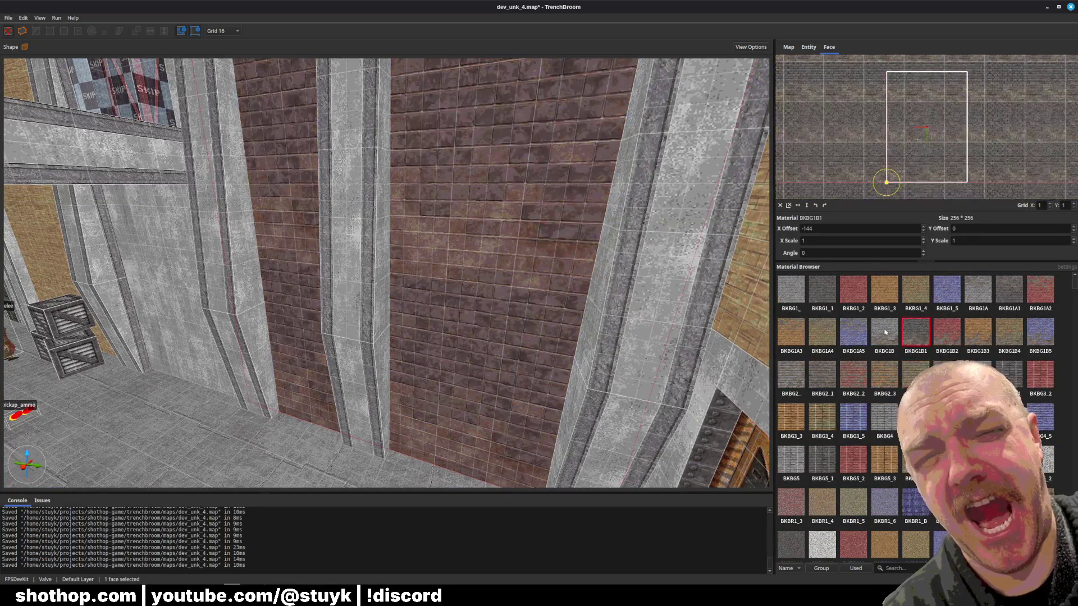
click(882, 289)
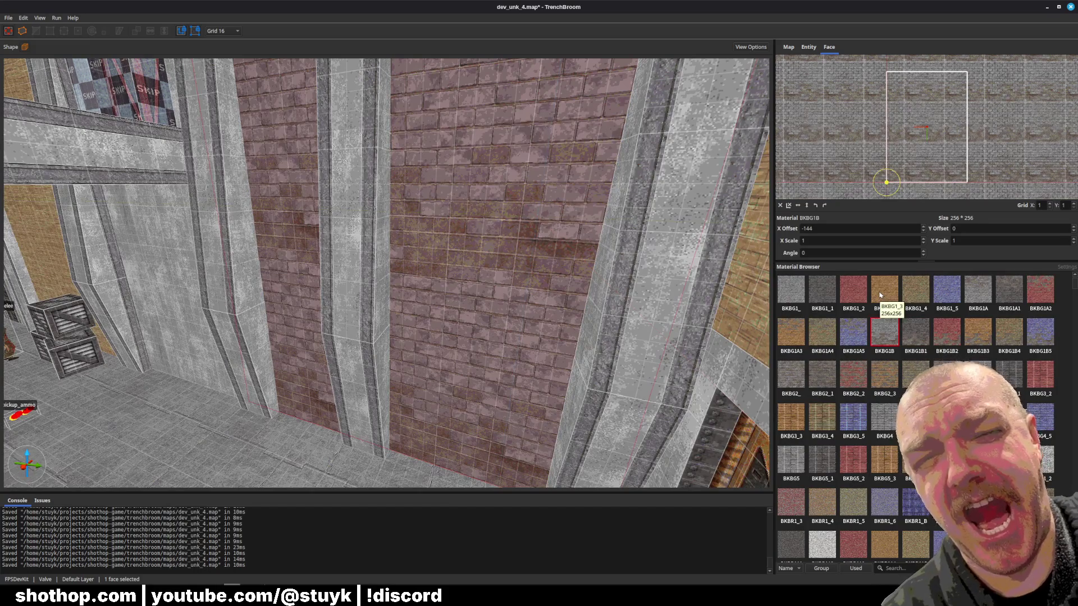
click(880, 295)
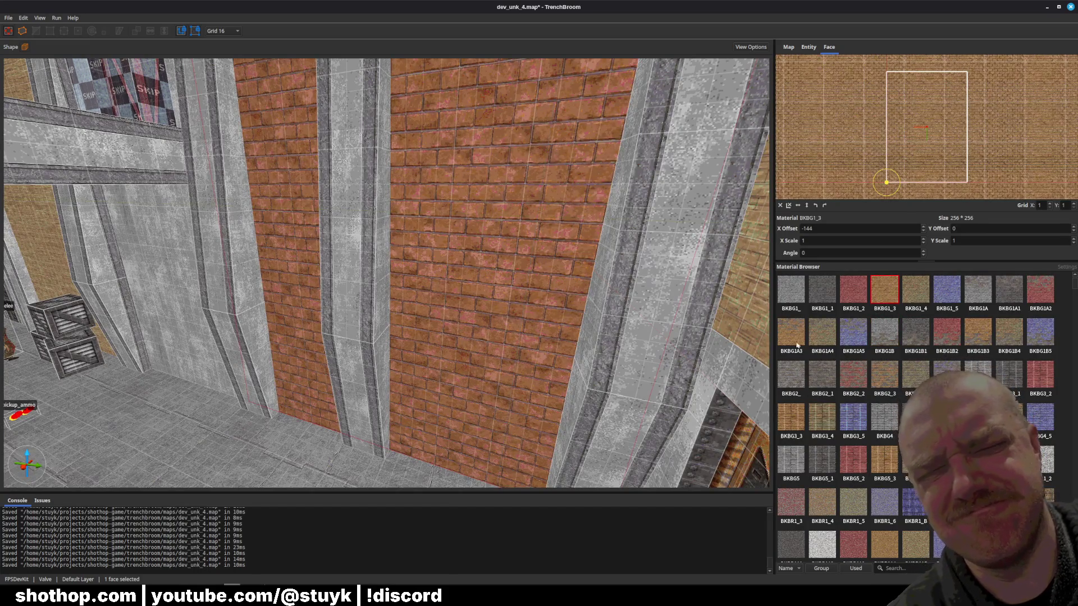
scroll(455, 352, up, 10)
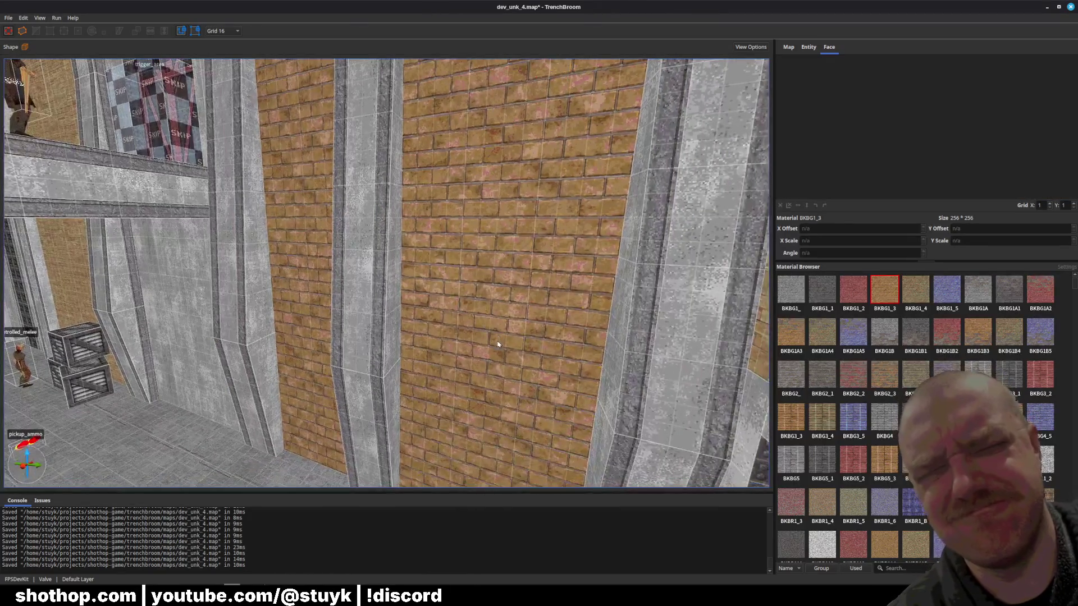
Apply red BKBG1_2, BKBG1A and dark BKBG1_1 brick to other wall faces.
key(Escape)
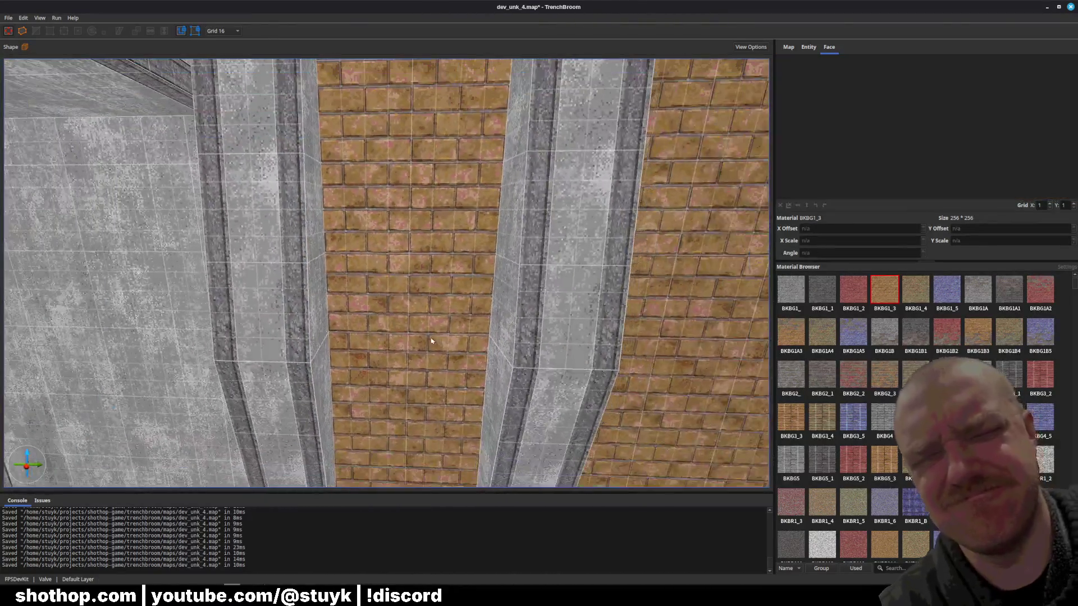
click(376, 247)
click(851, 294)
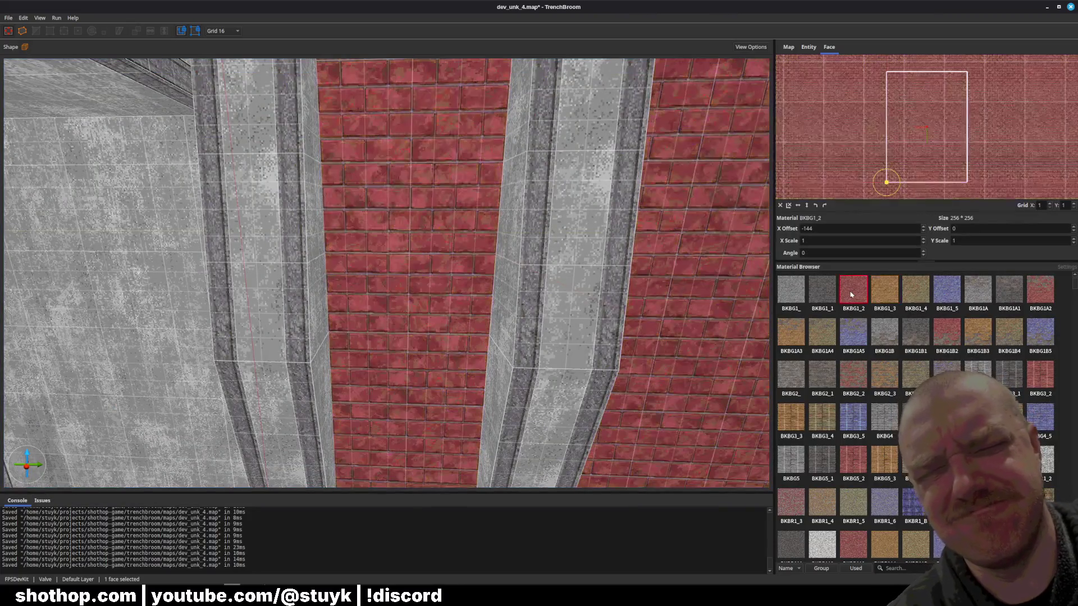
key(Escape)
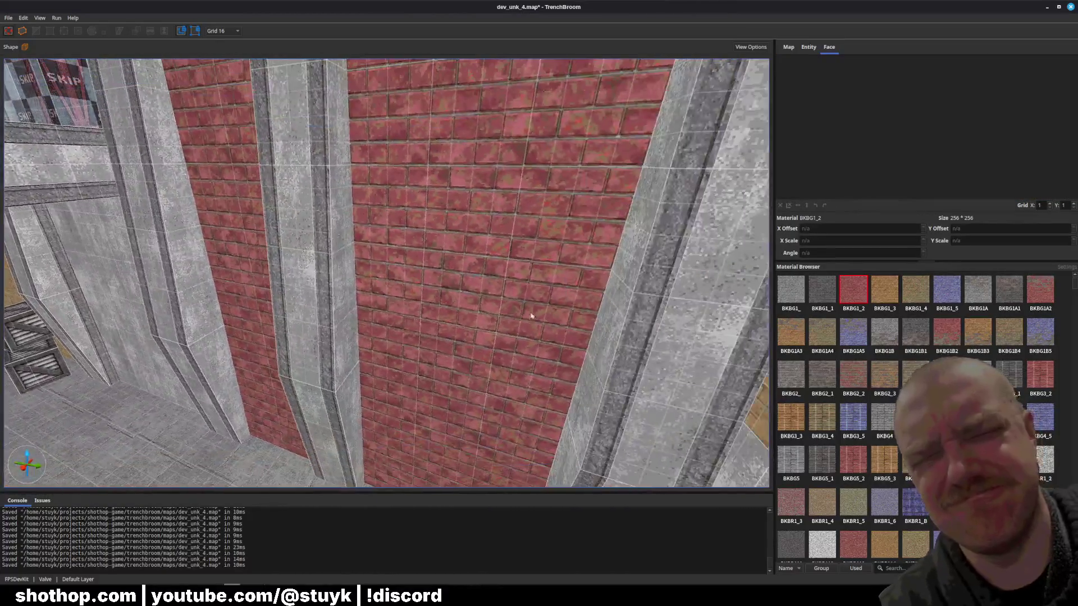
click(524, 308)
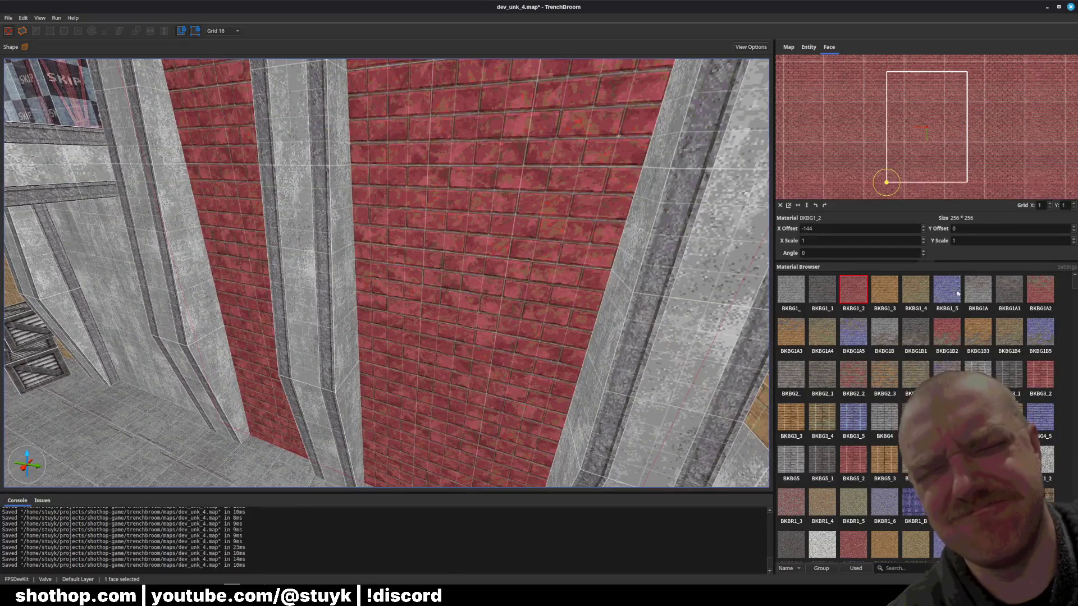
click(980, 296)
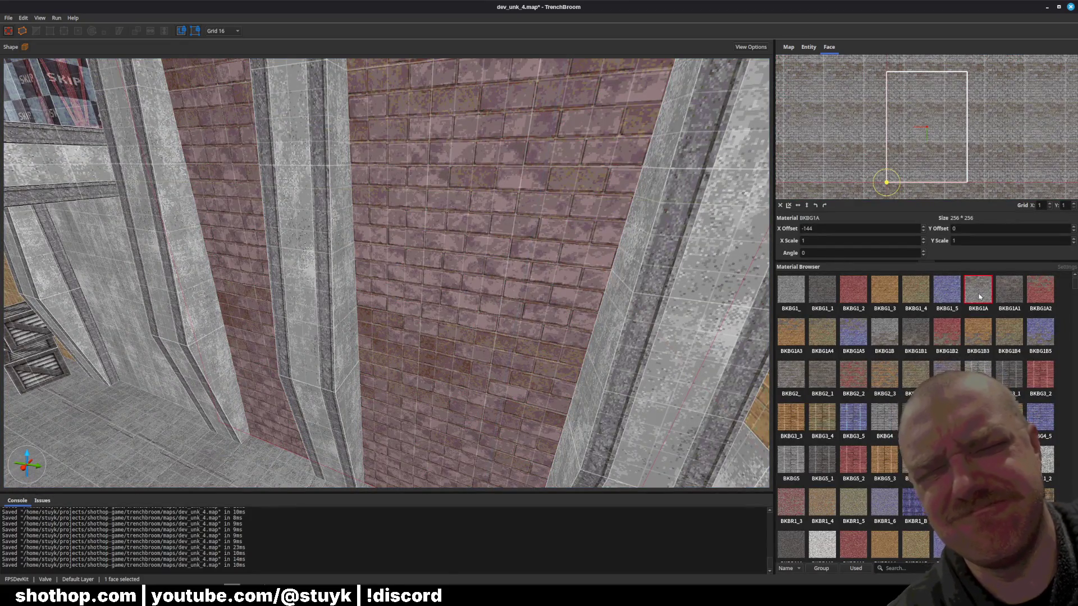
scroll(955, 326, up, 1)
click(829, 337)
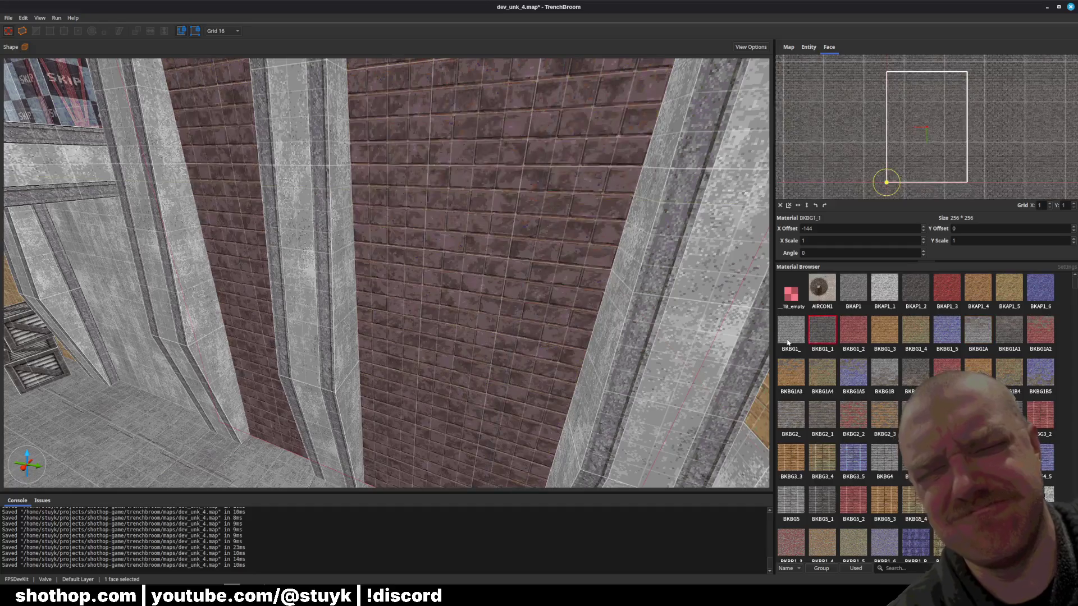
Pick up the grey BKBG1_ material from the tan brick wall and save the map.
drag(731, 331, 645, 313)
mouse_move(562, 325)
mouse_down()
mouse_move(414, 330)
mouse_move(387, 315)
mouse_move(393, 306)
mouse_move(589, 362)
mouse_up()
click(660, 371)
drag(660, 371, 565, 317)
scroll(494, 314, down, 3)
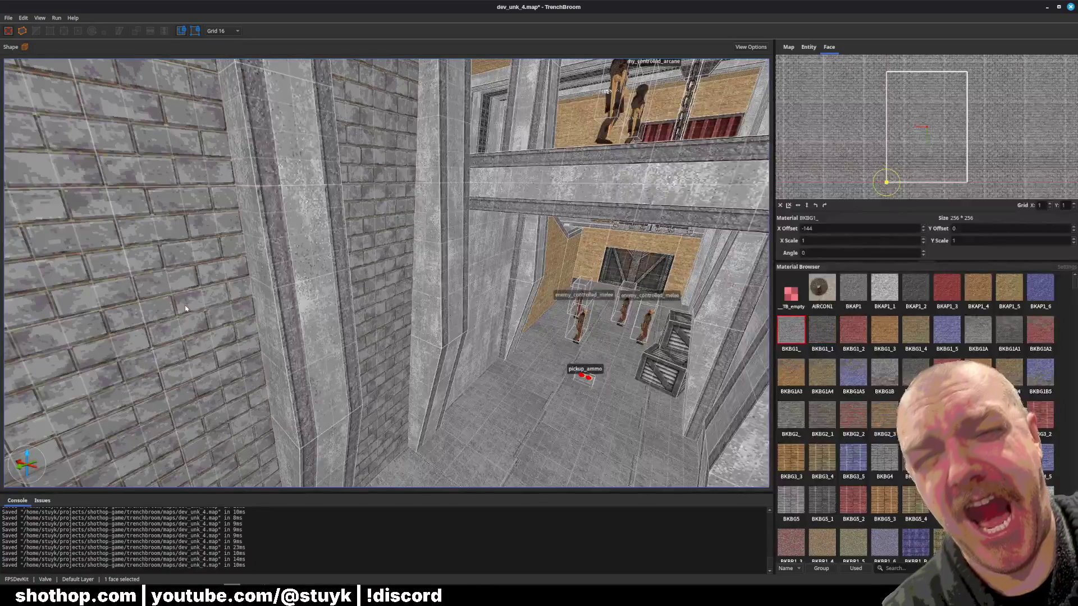
key(Escape)
key(ctrl+s)
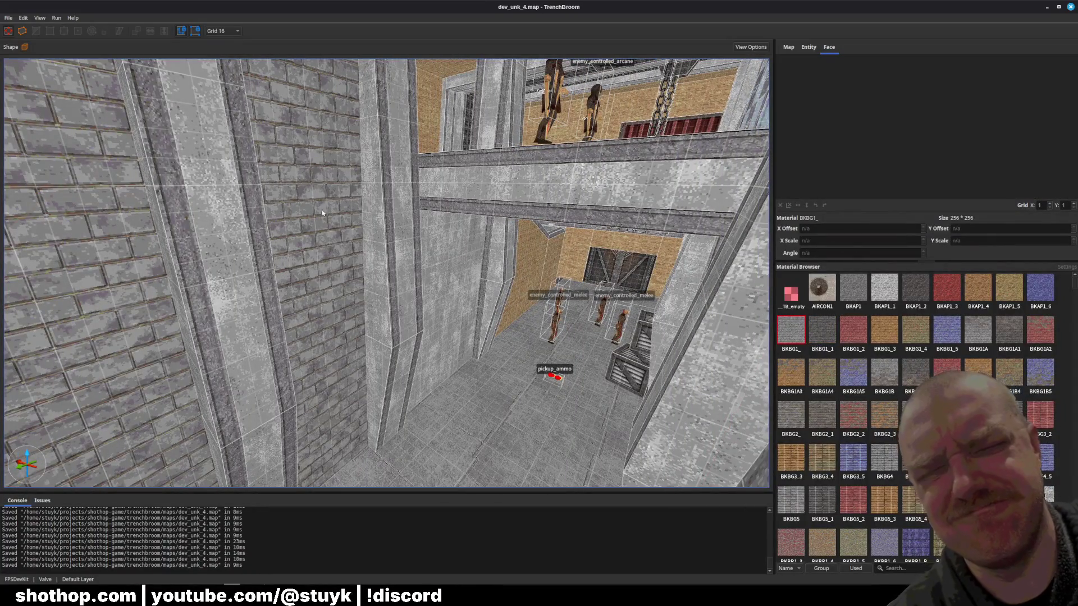
click(23, 18)
Replace CNBK6_5 with BKBG1_ on all 220 faces and save the map.
click(50, 387)
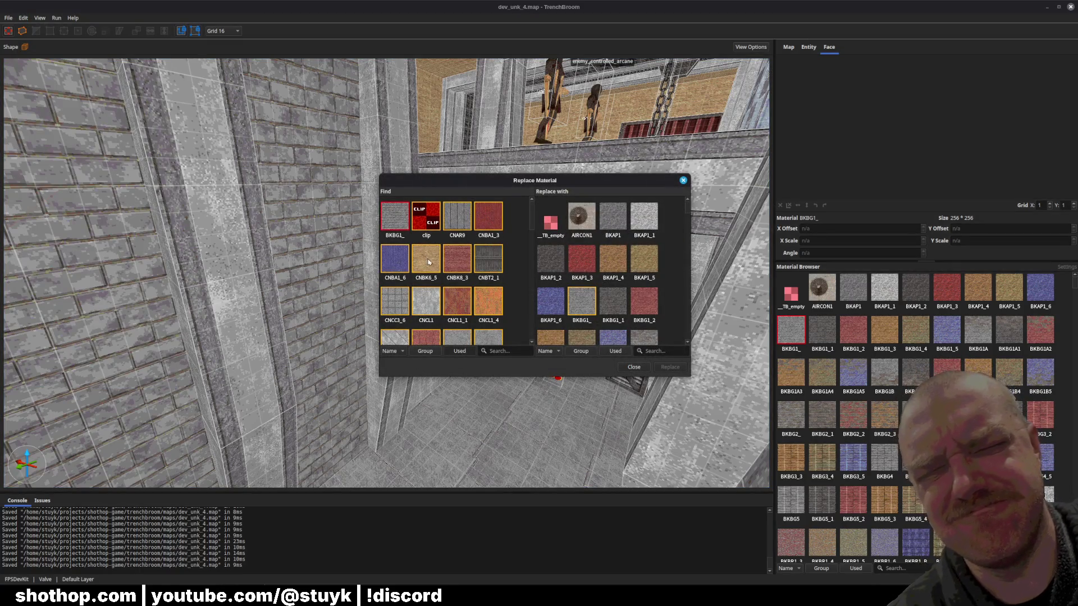
click(587, 303)
click(671, 368)
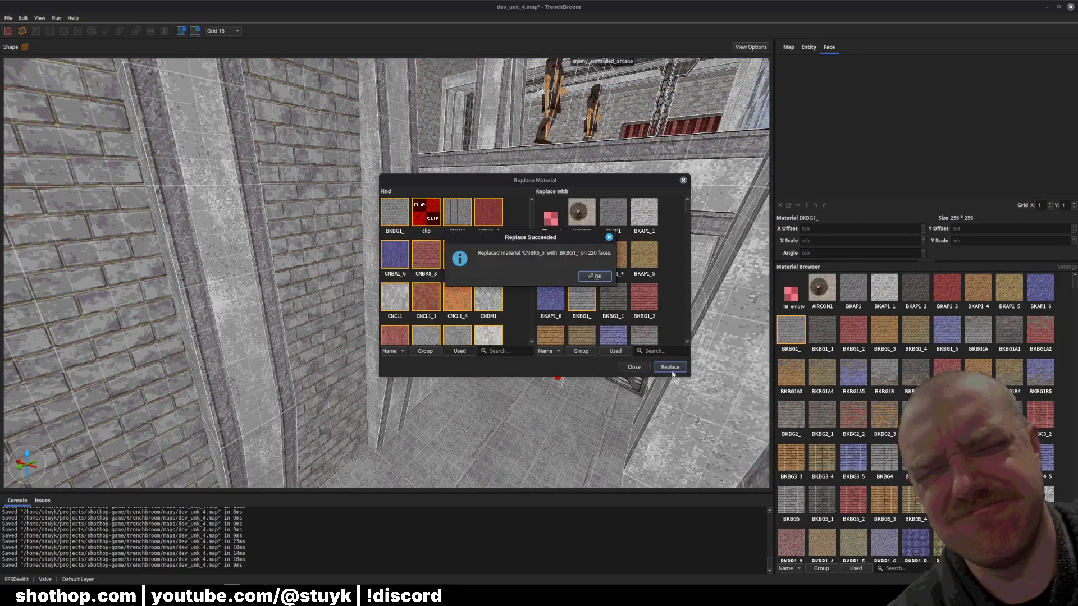
click(595, 276)
click(684, 180)
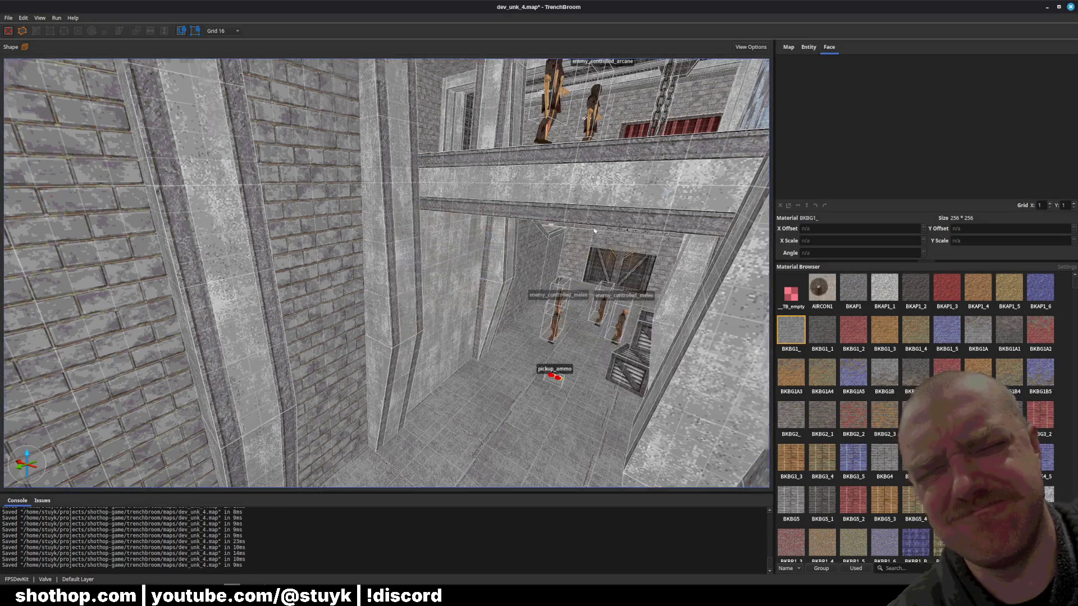
scroll(540, 252, up, 5)
key(ctrl+s)
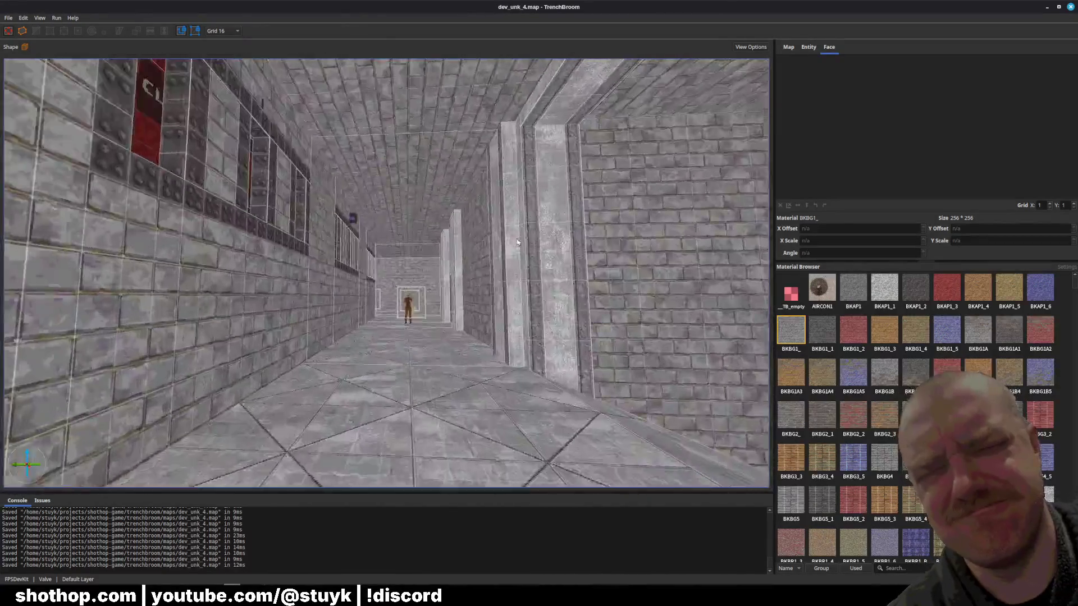
key(alt+Tab)
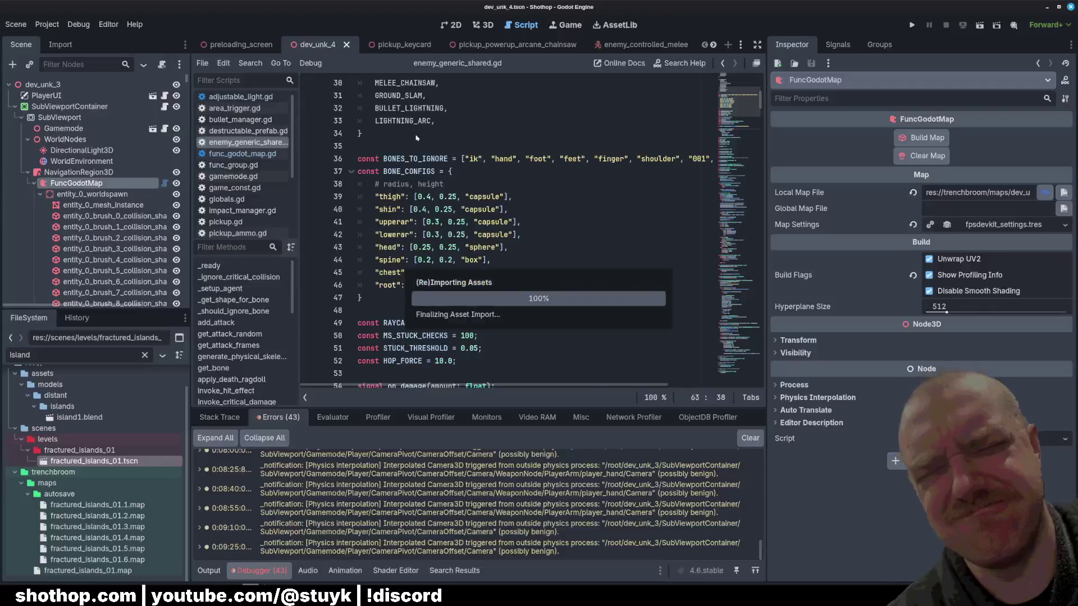
Build the map from the FuncGodotMap inspector and run the current scene with F6.
click(919, 144)
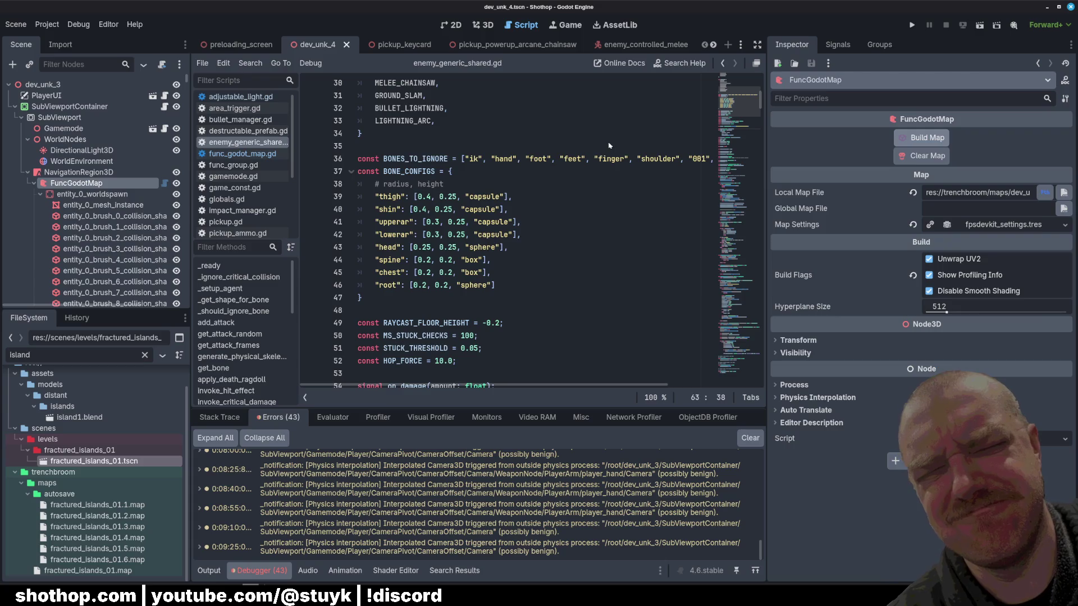
click(567, 159)
key(F6)
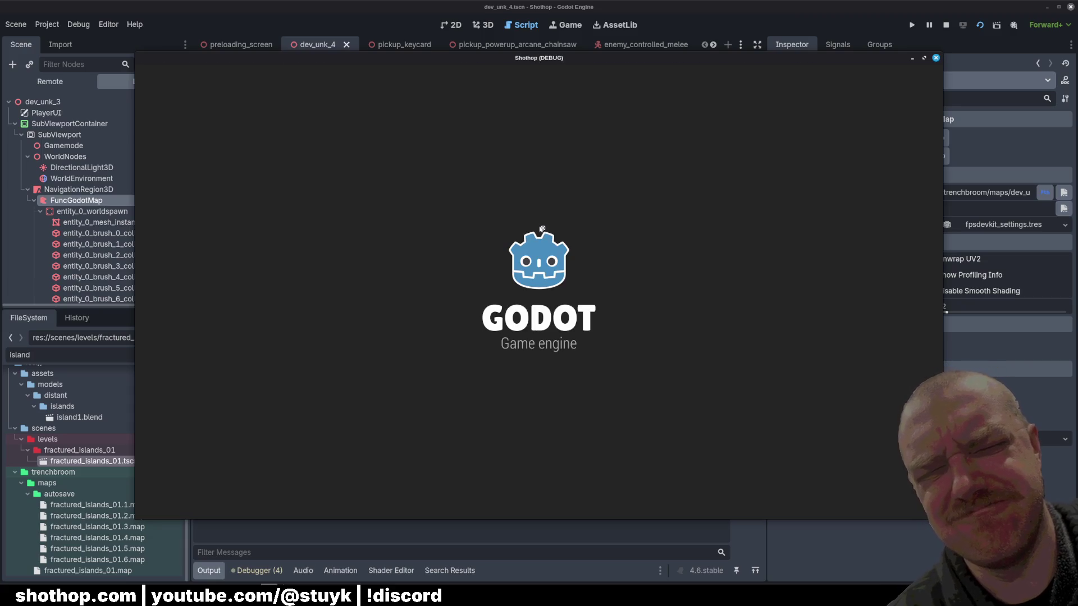
Playtest the rebuilt level along the canyon past the crates, then pause and return to TrenchBroom.
key(w)
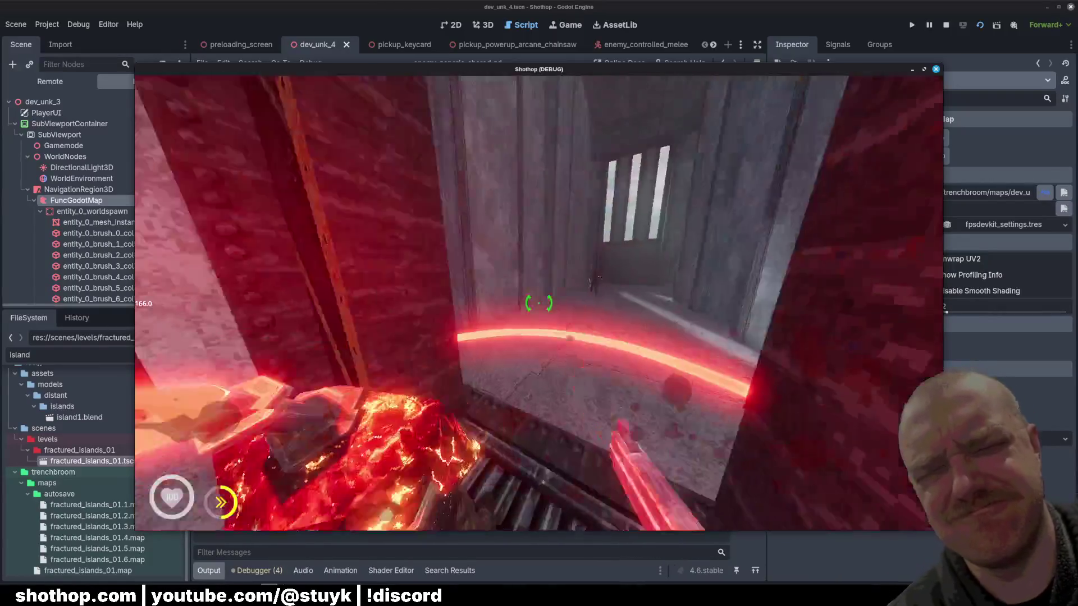
key(w)
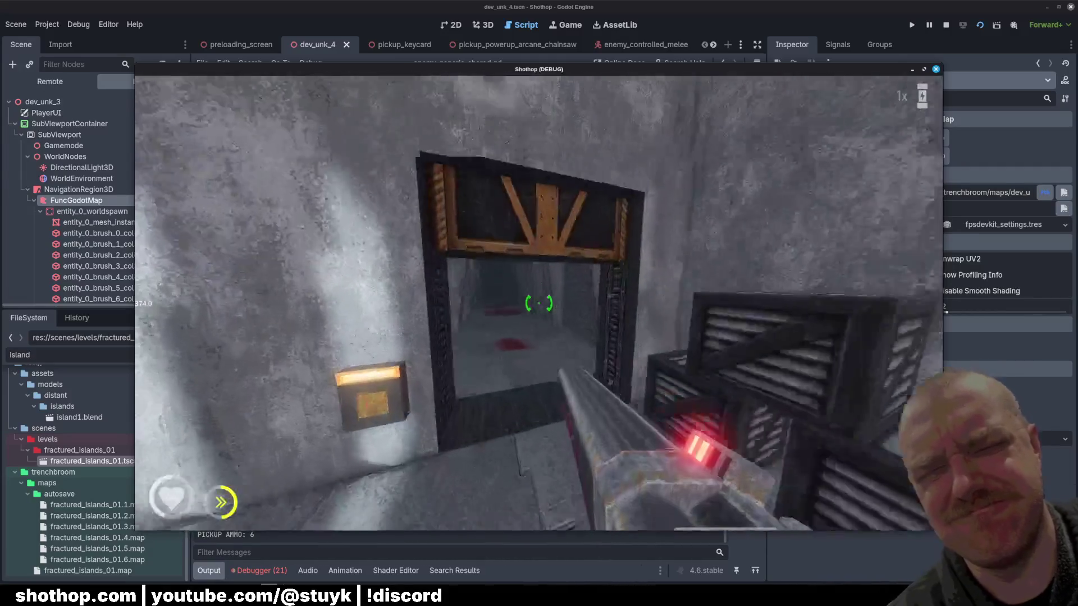
key(Escape)
key(alt+Tab)
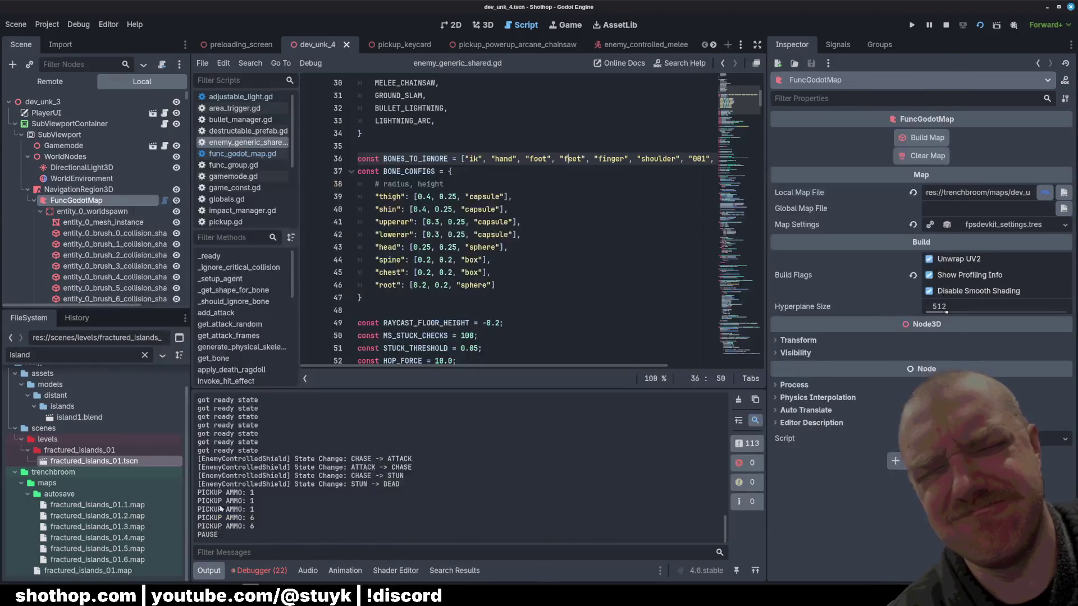
key(alt+Tab)
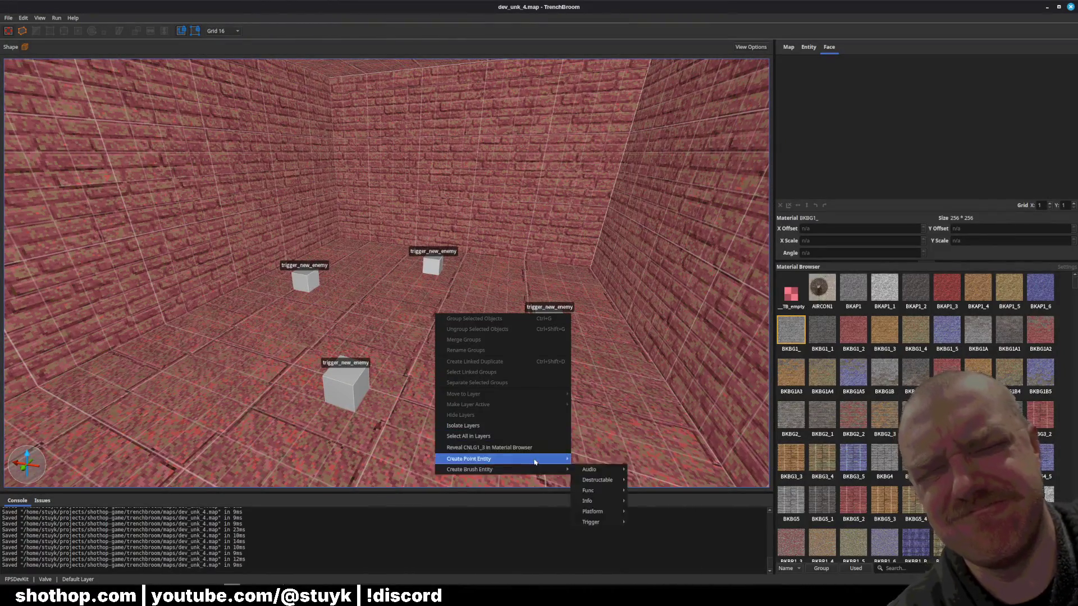
Add a computer_chip pickup entity in the brick room and save the map.
mouse_move(622, 544)
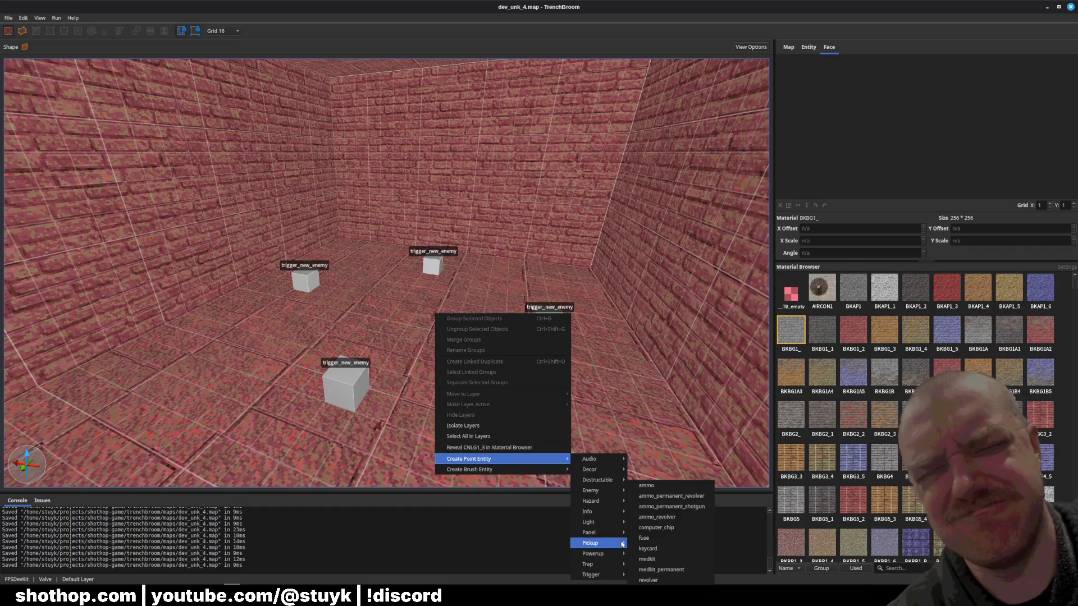
click(671, 517)
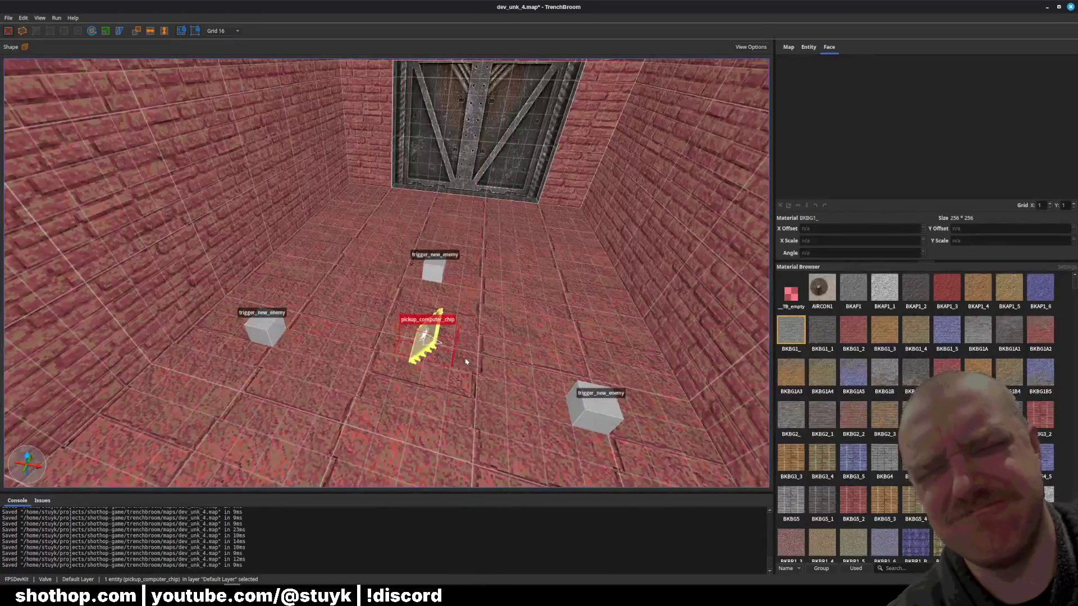
key(Escape)
scroll(465, 362, down, 5)
key(ctrl+s)
Zoom toward the grey corridor and select the wall and lintel brushes around the crate door.
scroll(432, 283, up, 10)
scroll(432, 284, up, 15)
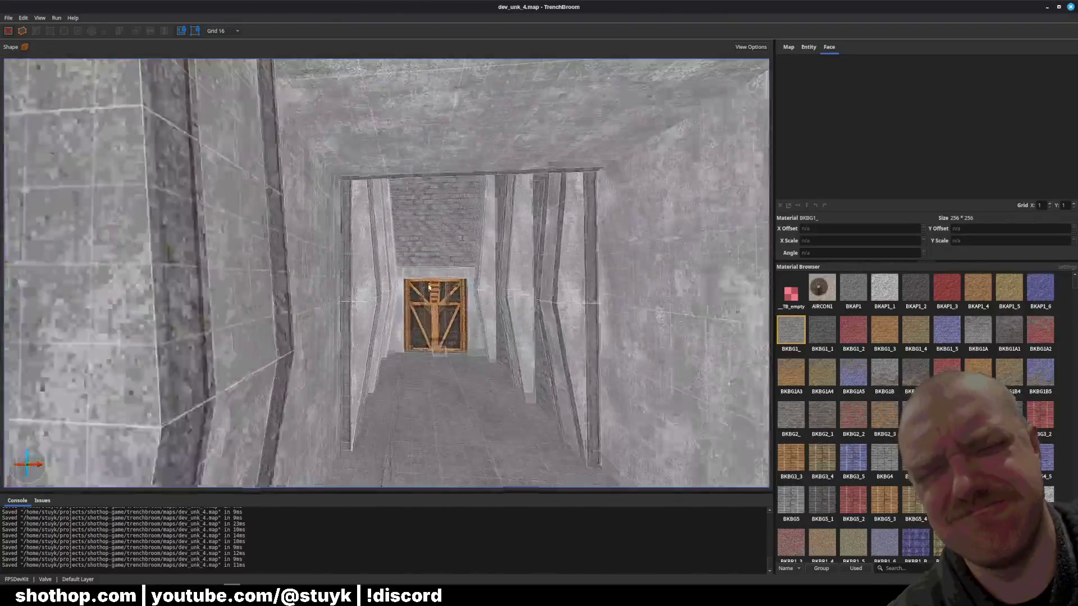
scroll(417, 287, down, 15)
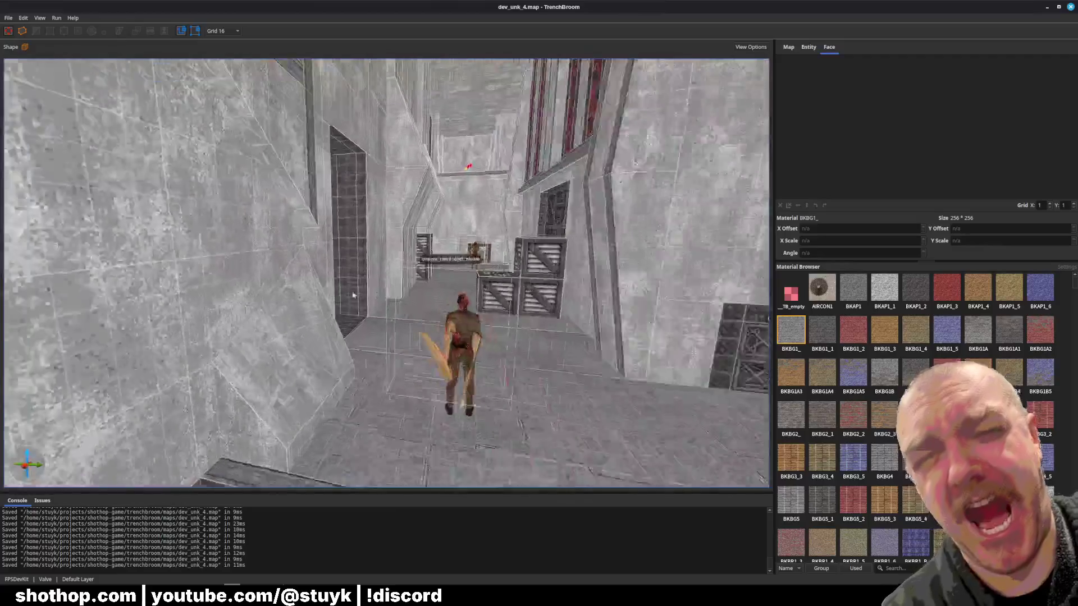
scroll(300, 299, up, 10)
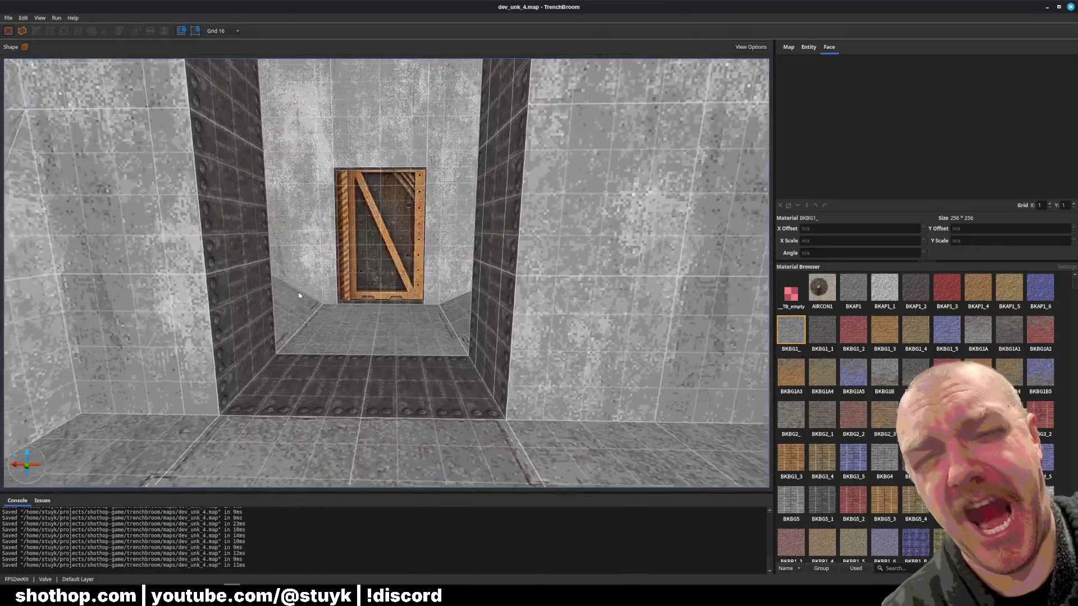
scroll(257, 263, down, 5)
scroll(292, 303, up, 8)
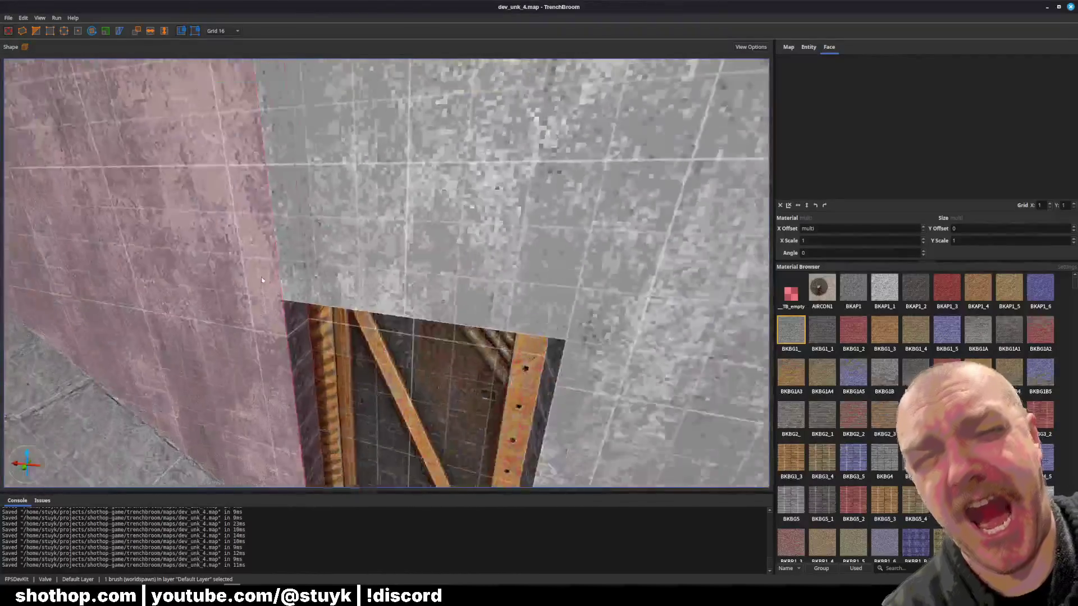
click(313, 337)
click(314, 338)
key(ctrl+u)
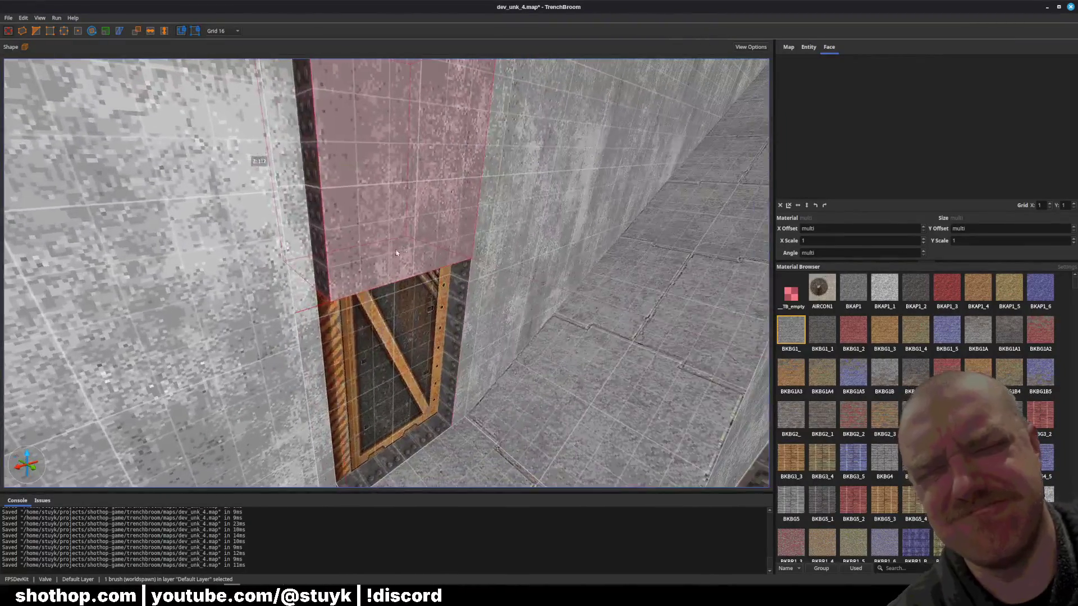
click(468, 313)
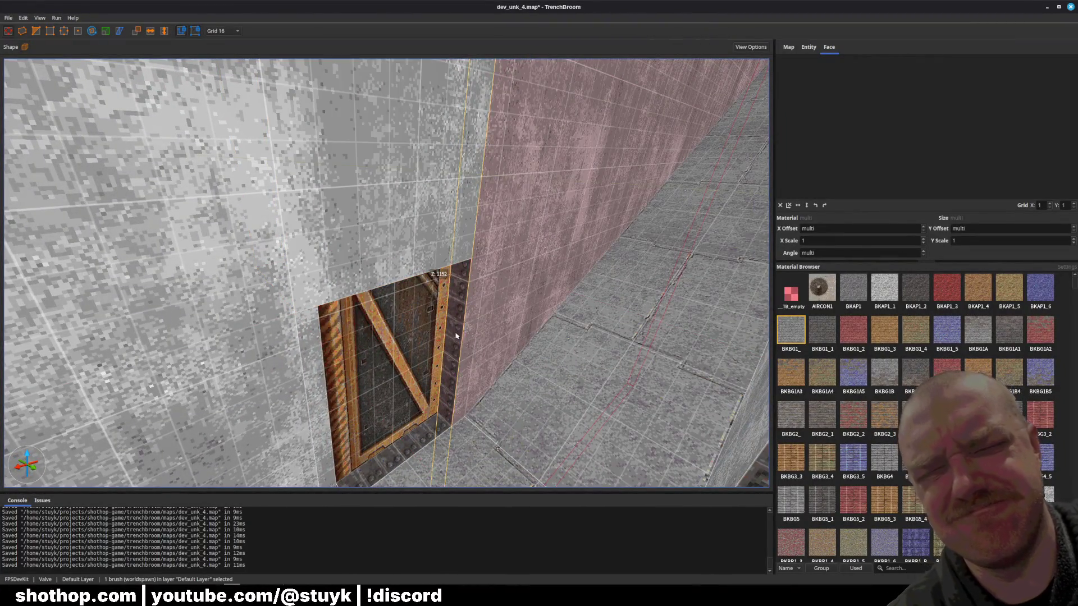
Inspect the studded side strips and other brushes of the crate door frame.
click(461, 312)
scroll(460, 312, up, 8)
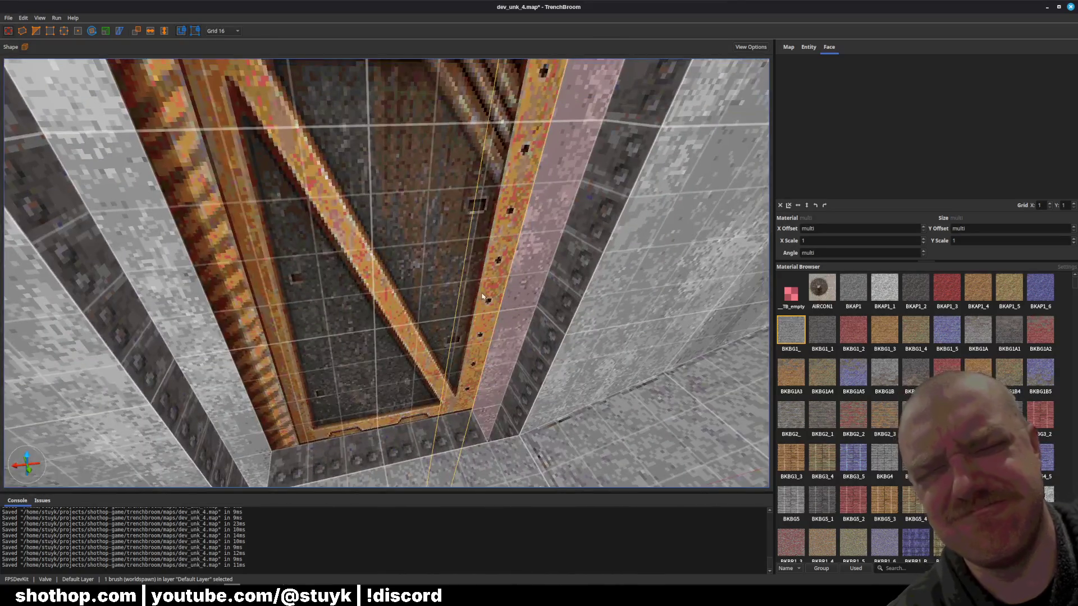
click(240, 369)
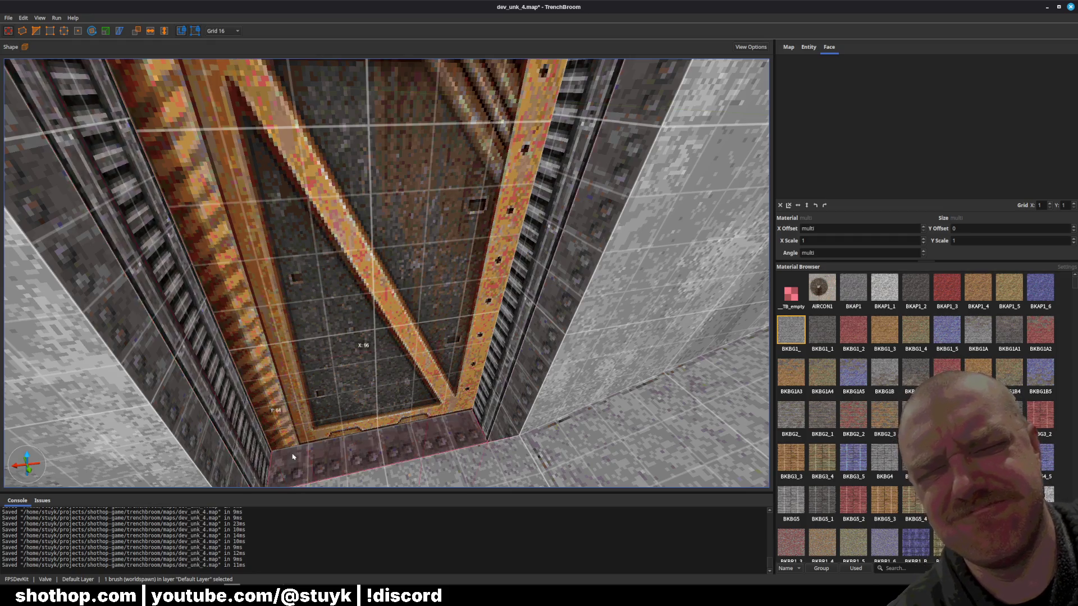
click(361, 344)
scroll(401, 397, down, 5)
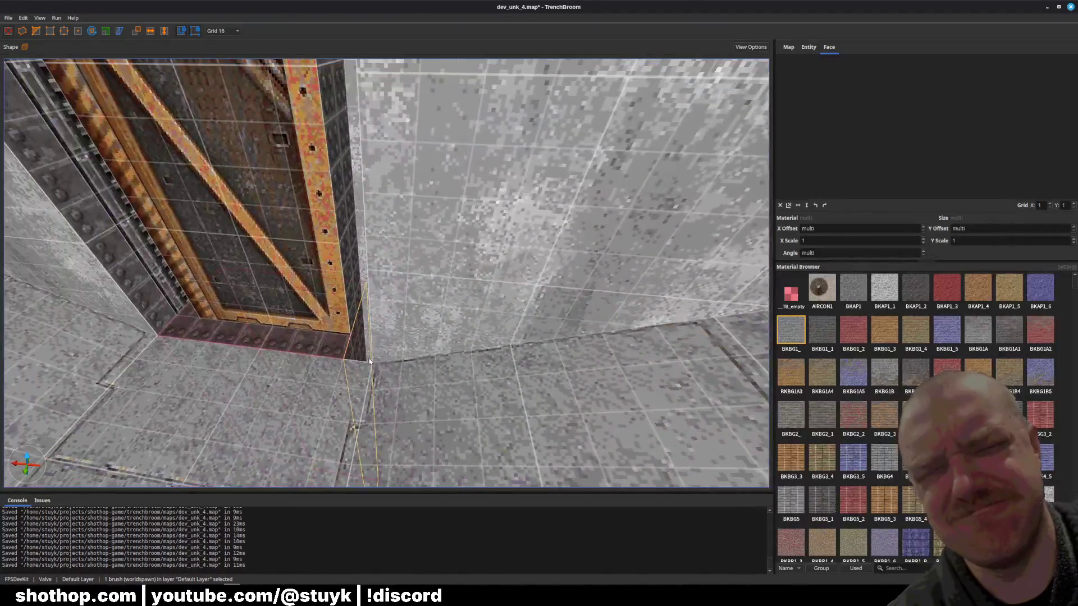
key(Escape)
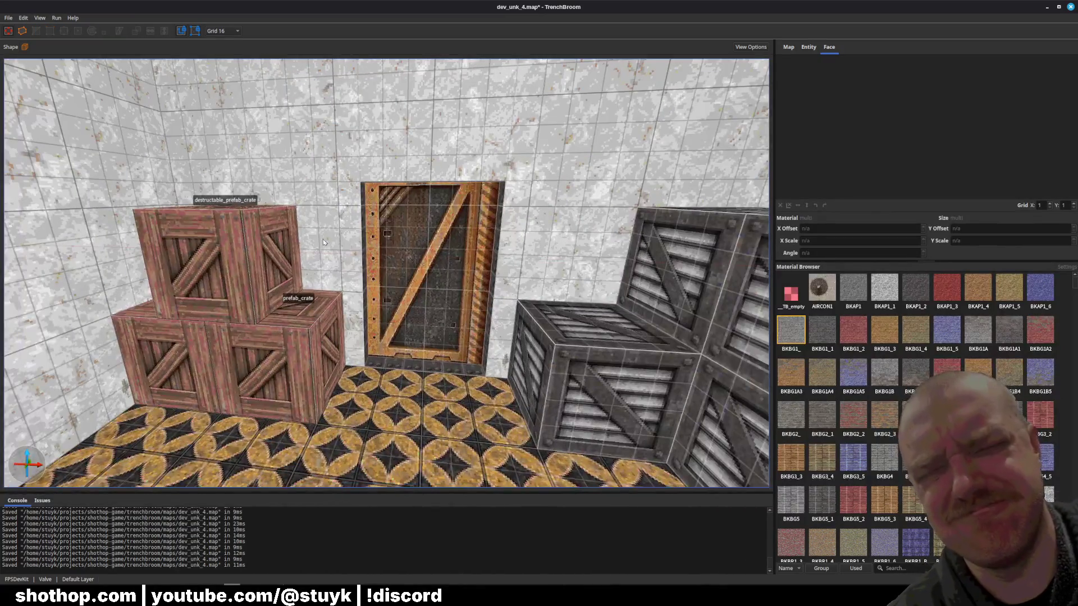
Select the wall brushes beside and above the door, orbiting to face the wall.
click(365, 241)
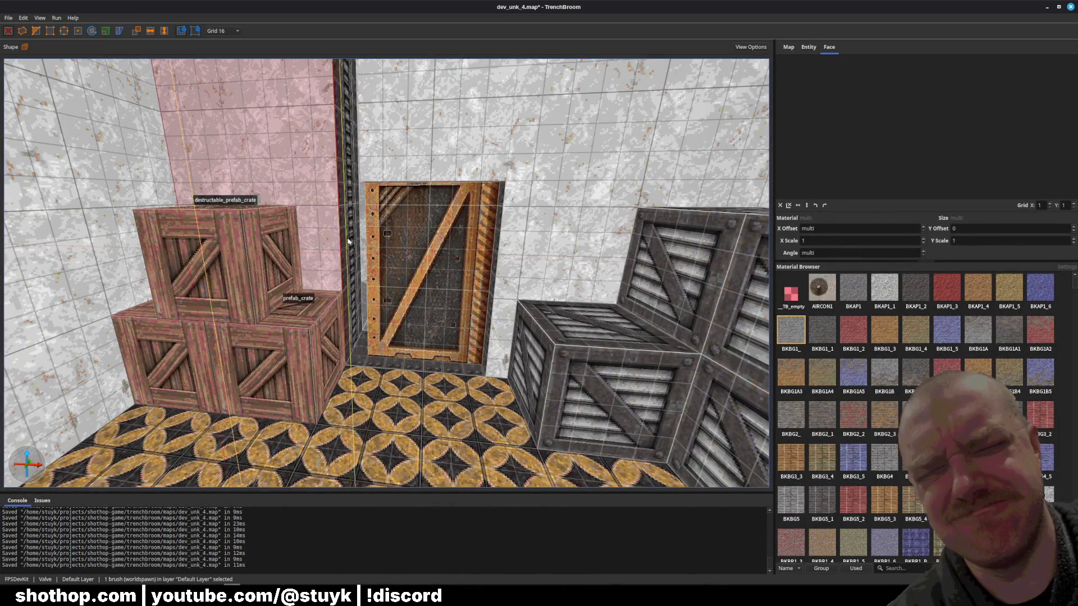
click(394, 157)
scroll(403, 288, up, 5)
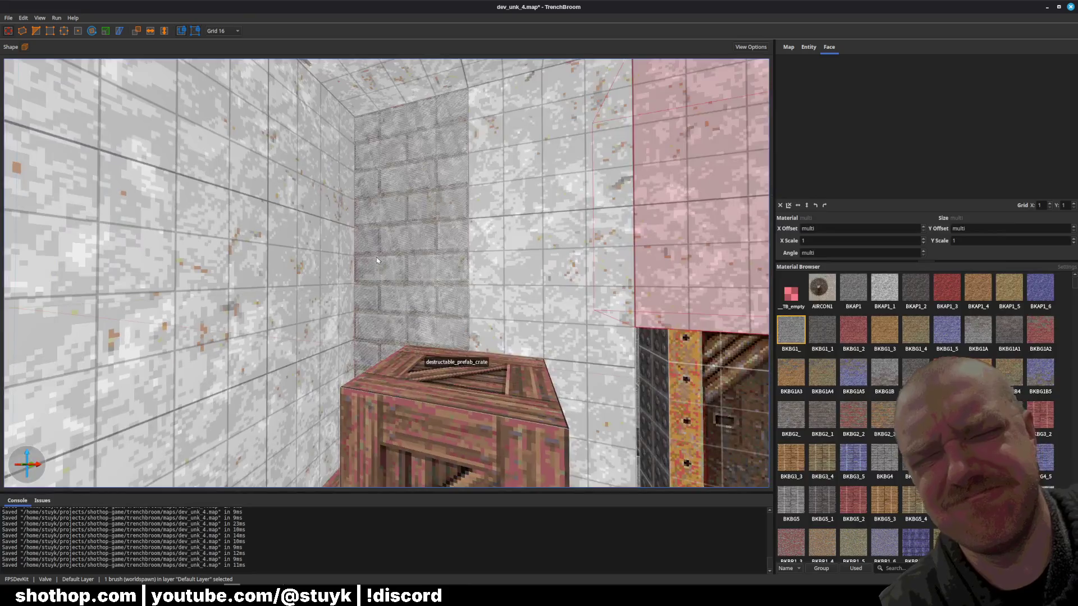
drag(376, 260, 375, 285)
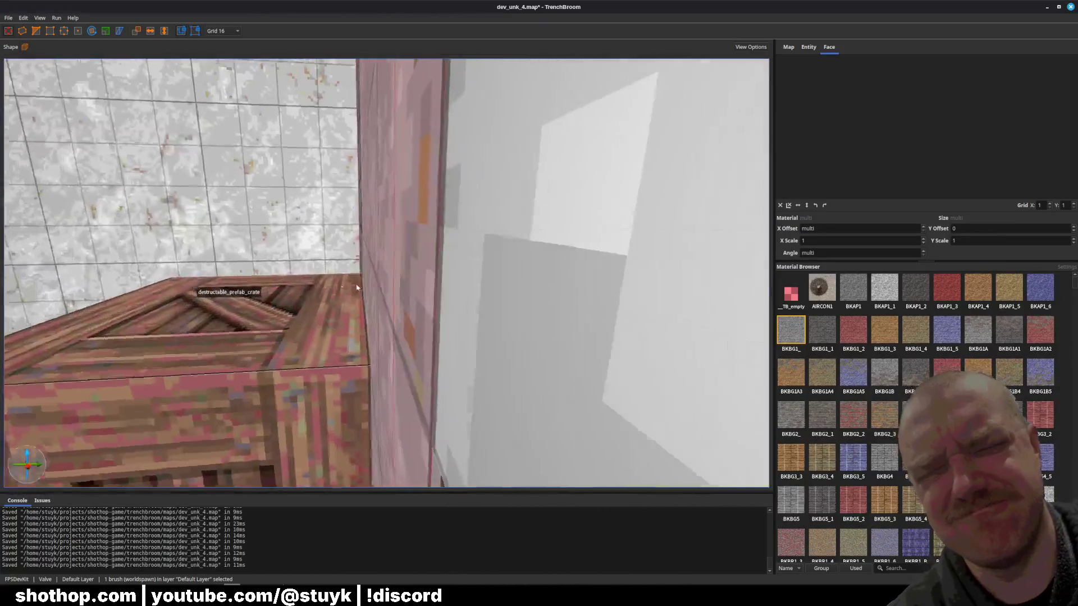
scroll(323, 303, down, 5)
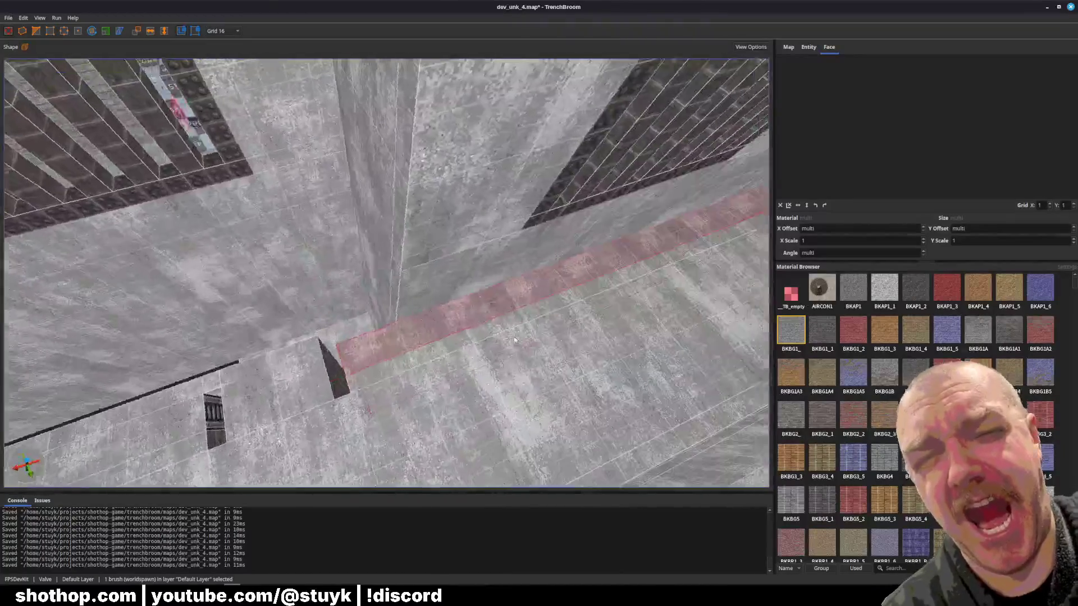
key(Escape)
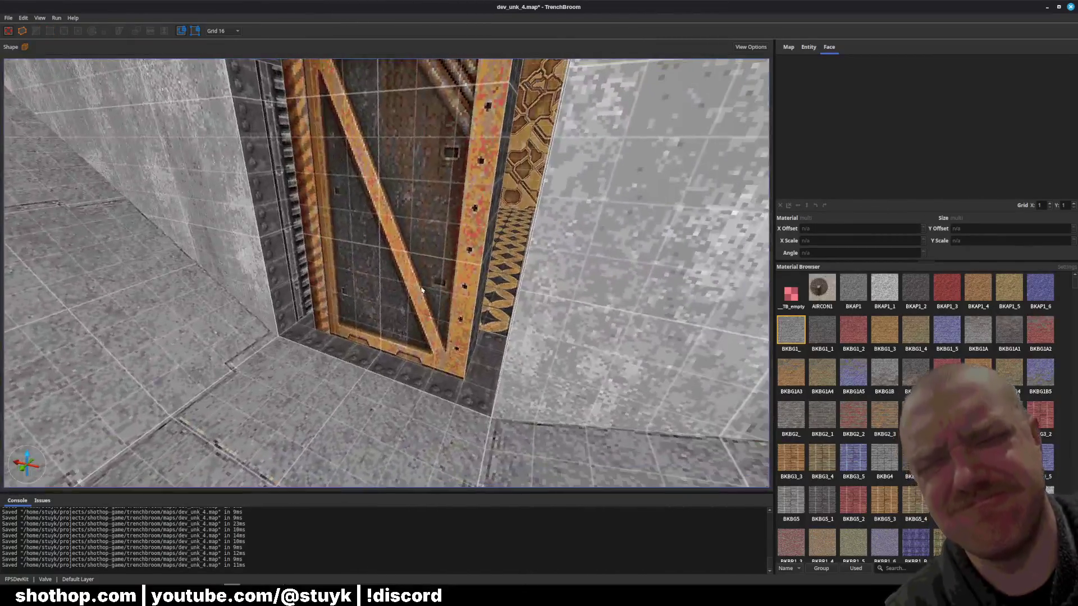
Select the crate door and left pillar brushes, then drag a face to narrow the wall strip.
click(423, 289)
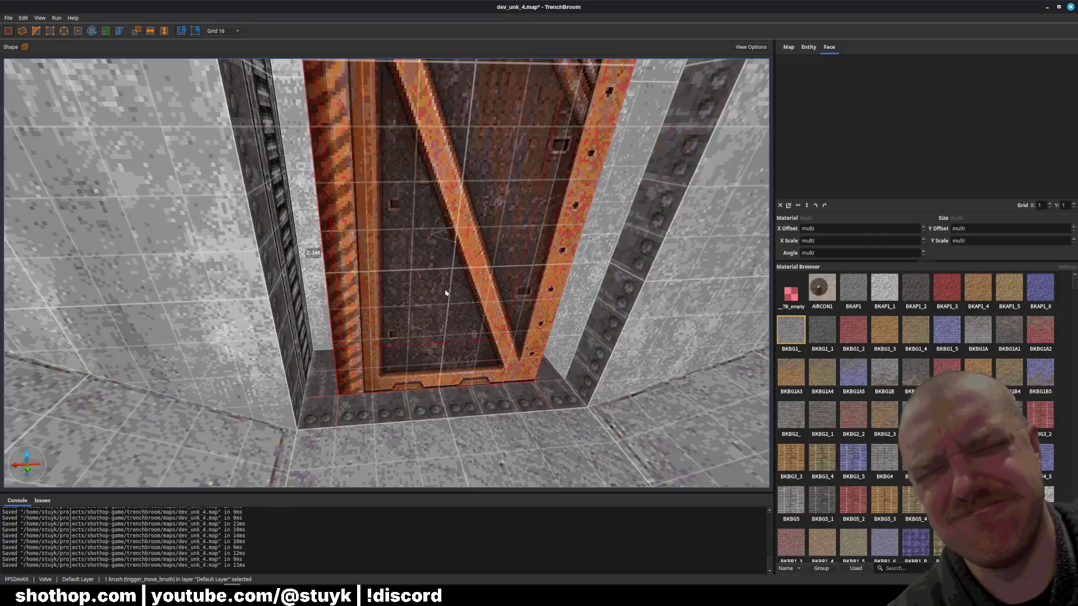
click(283, 295)
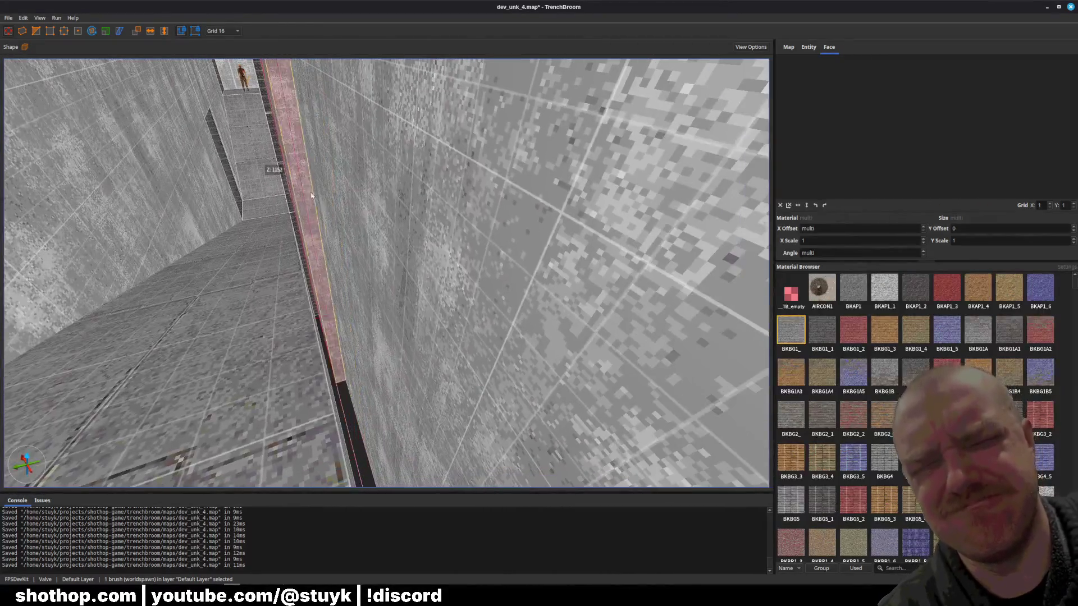
drag(312, 196, 285, 146)
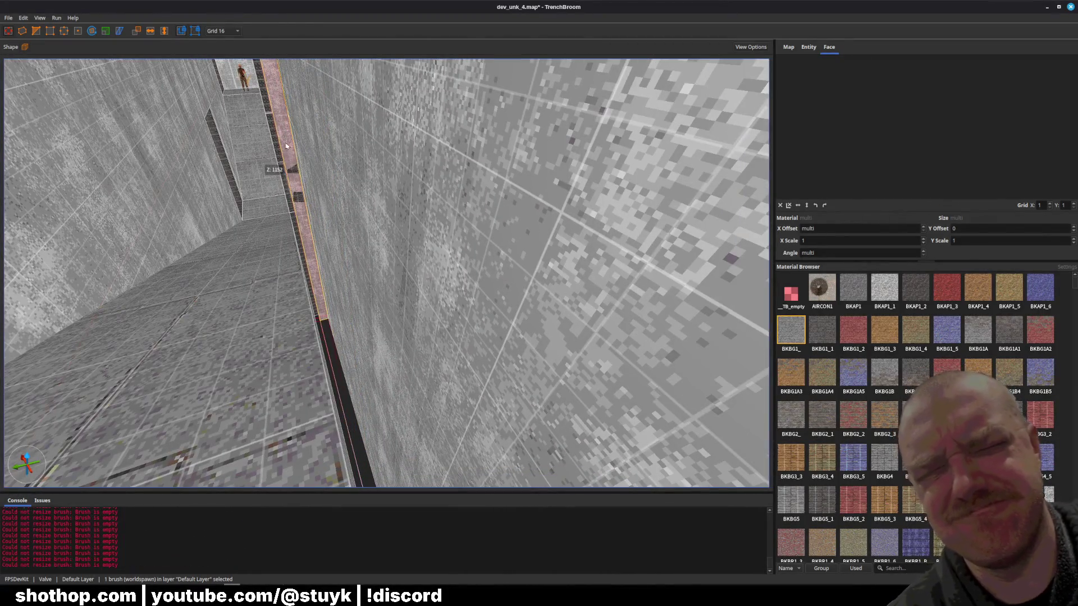
Clear the current selections and save dev_unk_4.map.
key(Escape)
scroll(378, 223, down, 5)
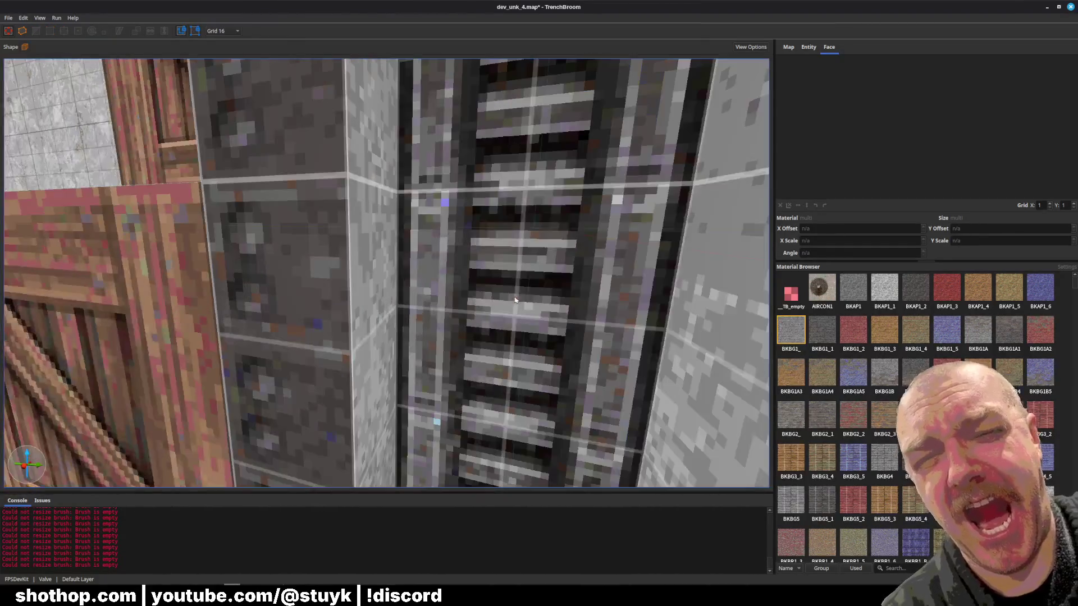
click(514, 299)
key(Escape)
key(ctrl+s)
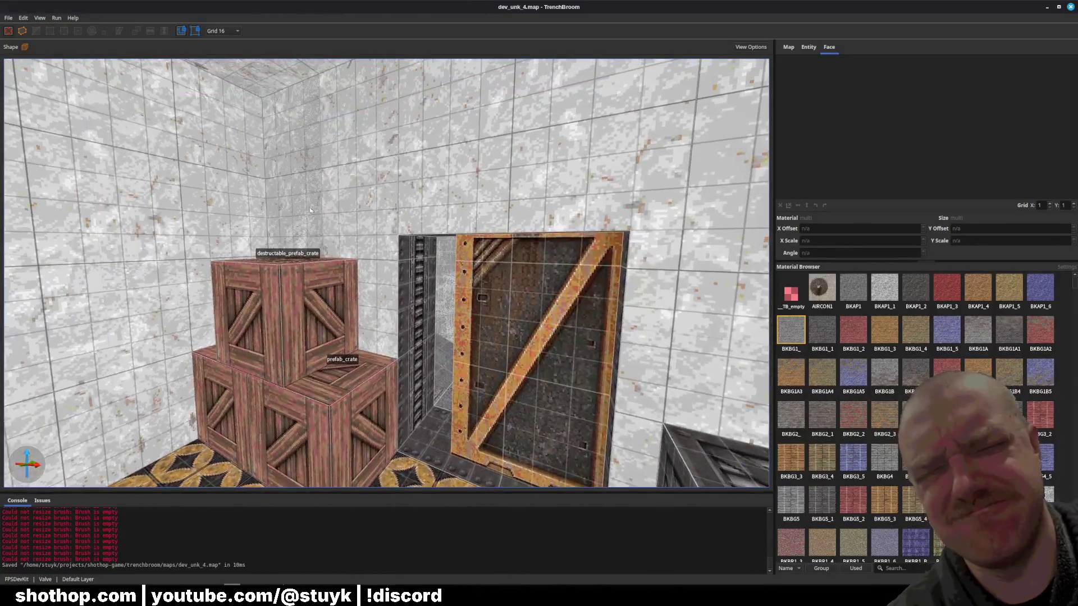
Give the wall brush the grey BKBG1_ brick material and pull its side in to thin it.
click(311, 210)
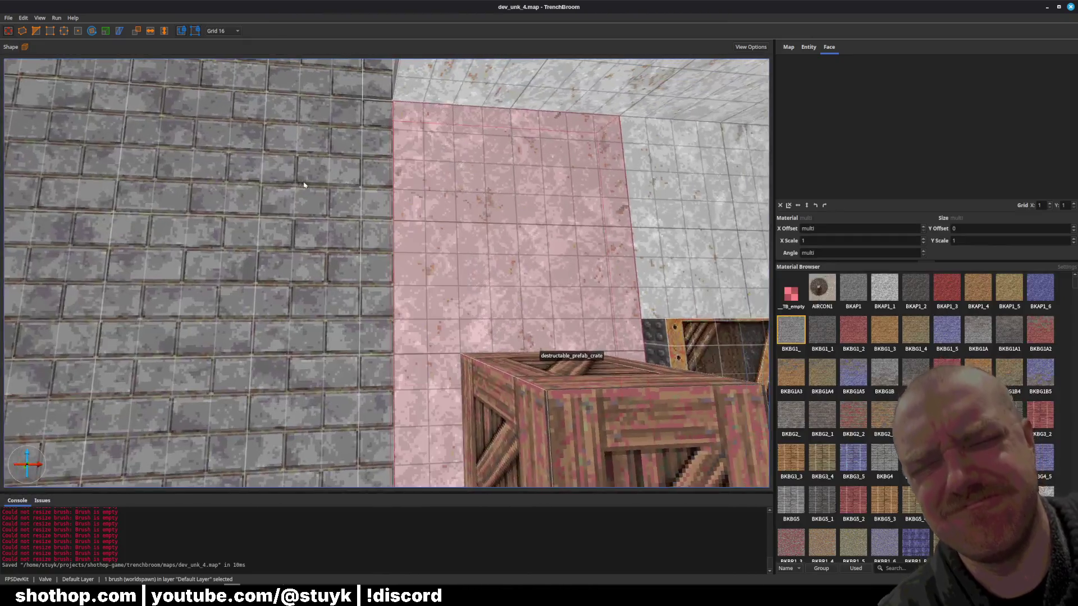
alt+shift+click(304, 185)
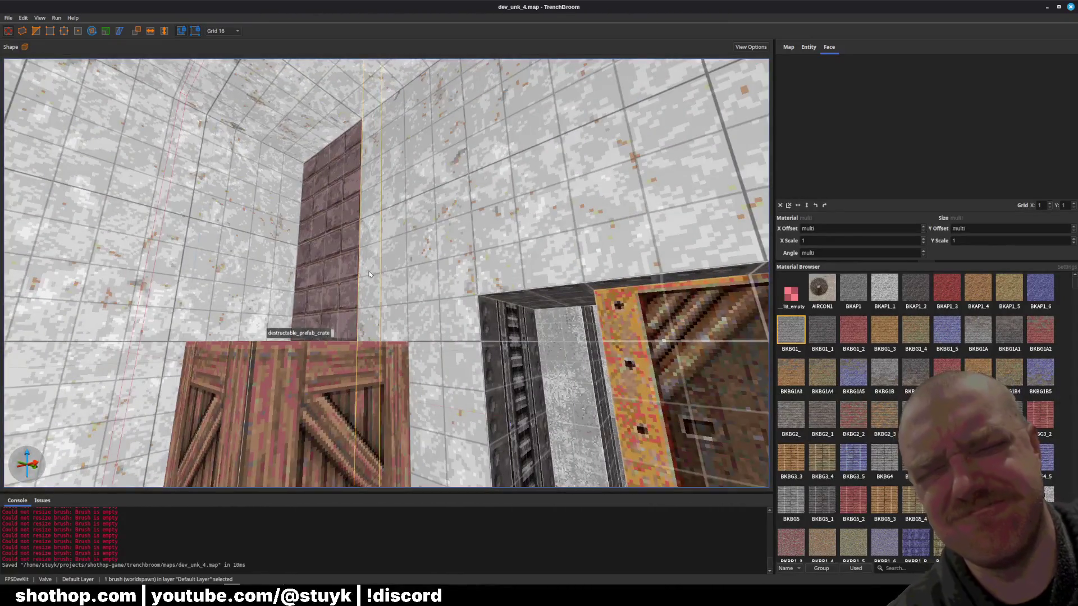
drag(369, 275, 313, 273)
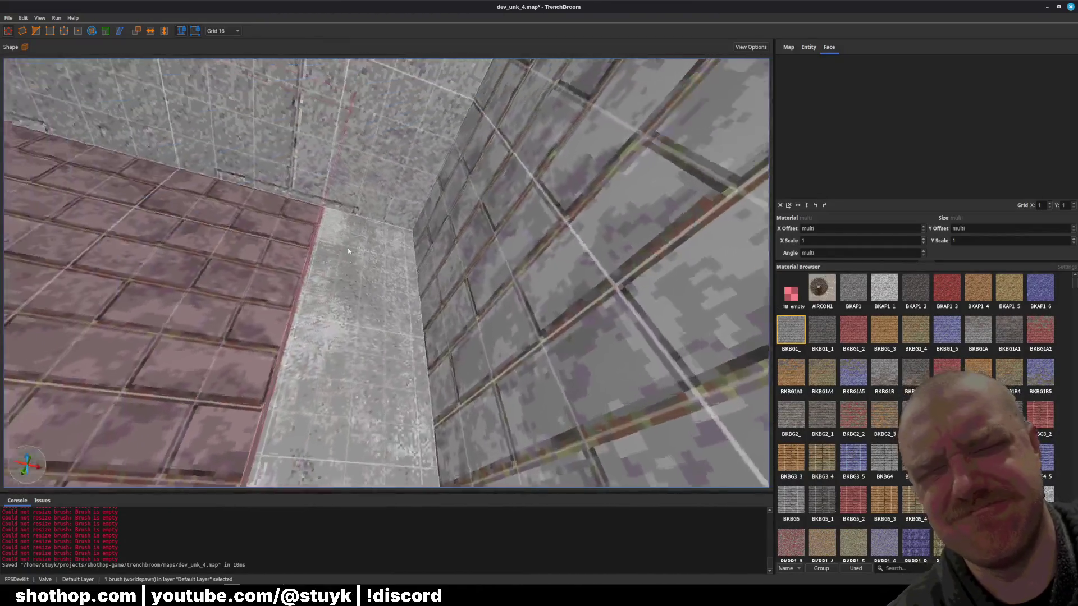
key(Escape)
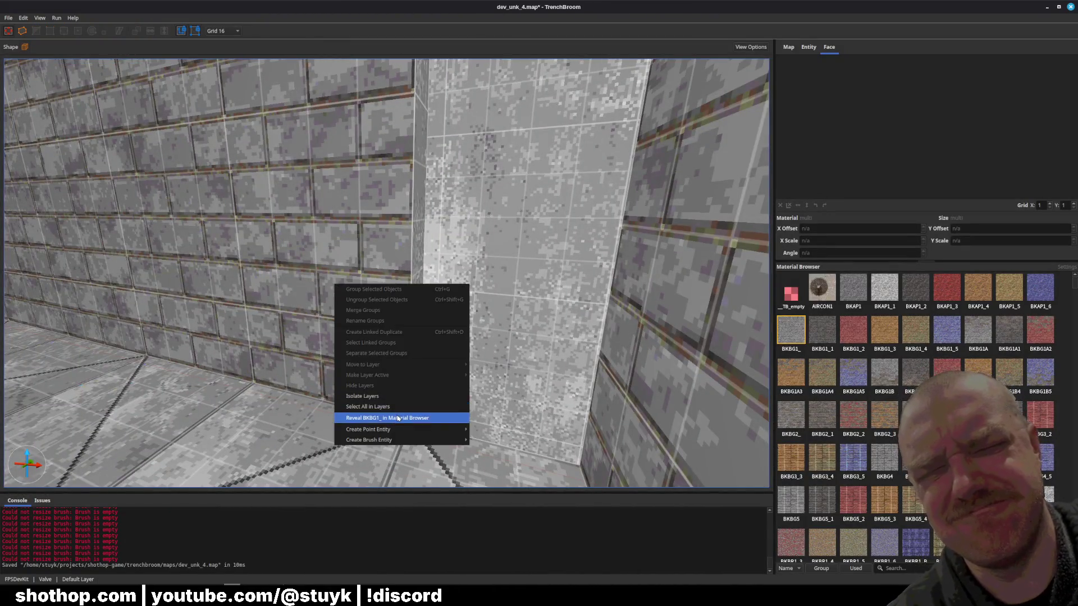
Draw a small new brush at the grey pillar's base and save the map.
click(383, 337)
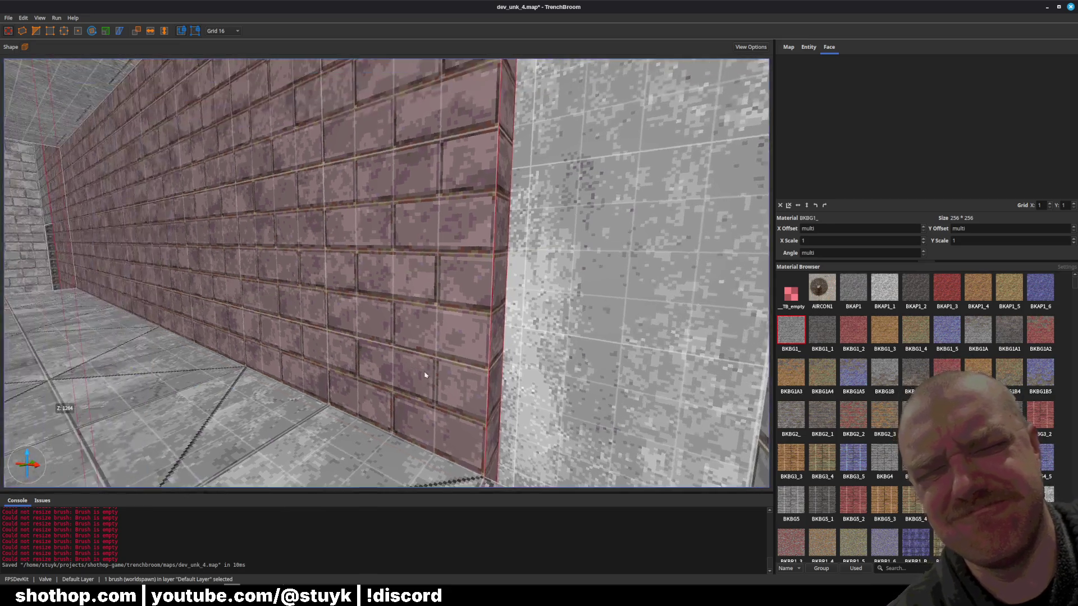
key(d)
key(Escape)
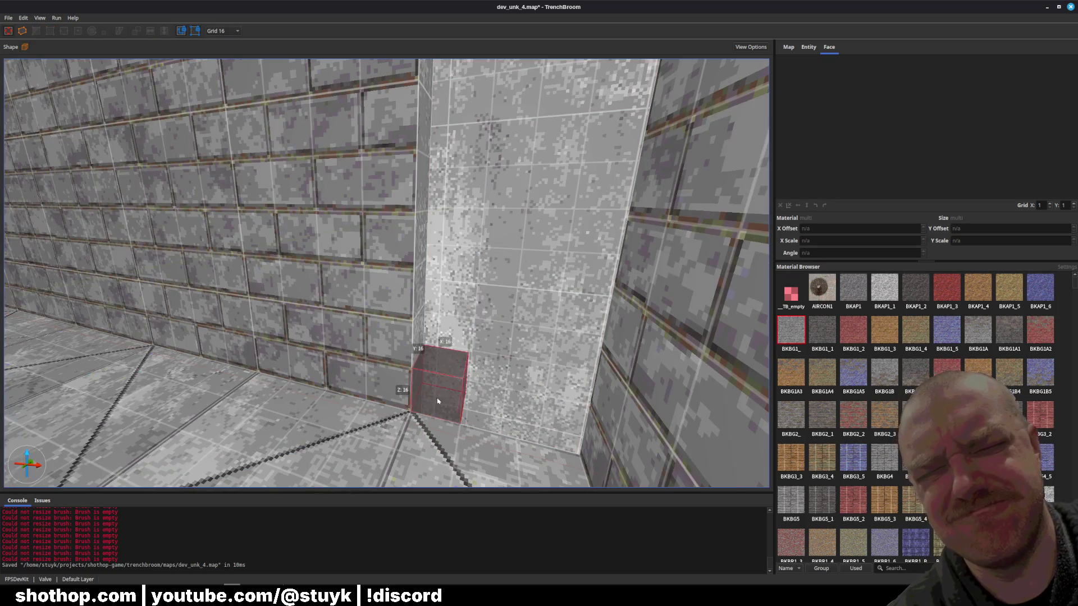
drag(536, 412, 577, 413)
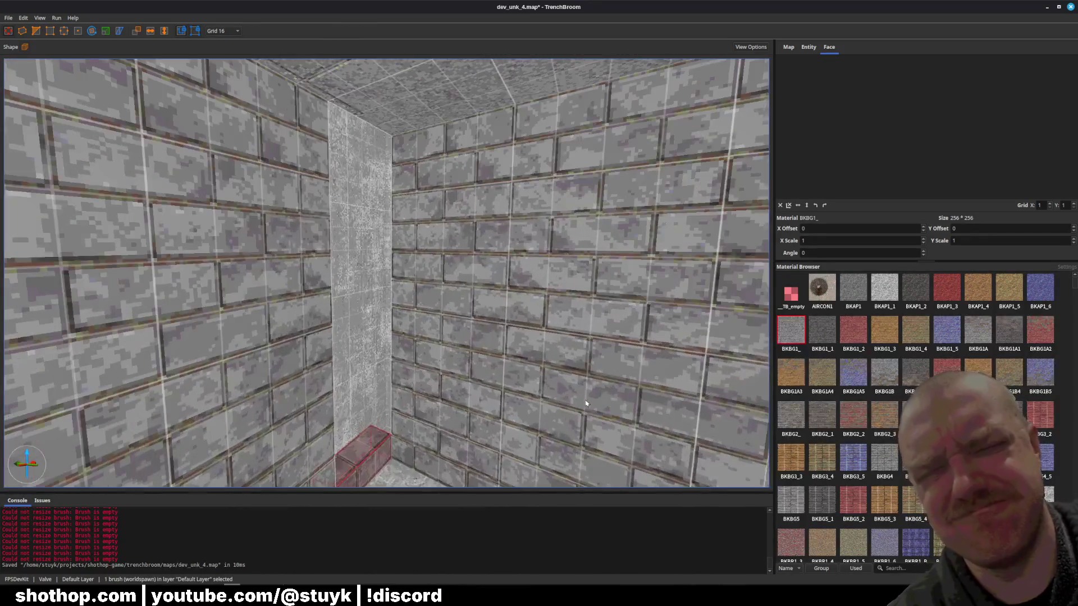
key(Escape)
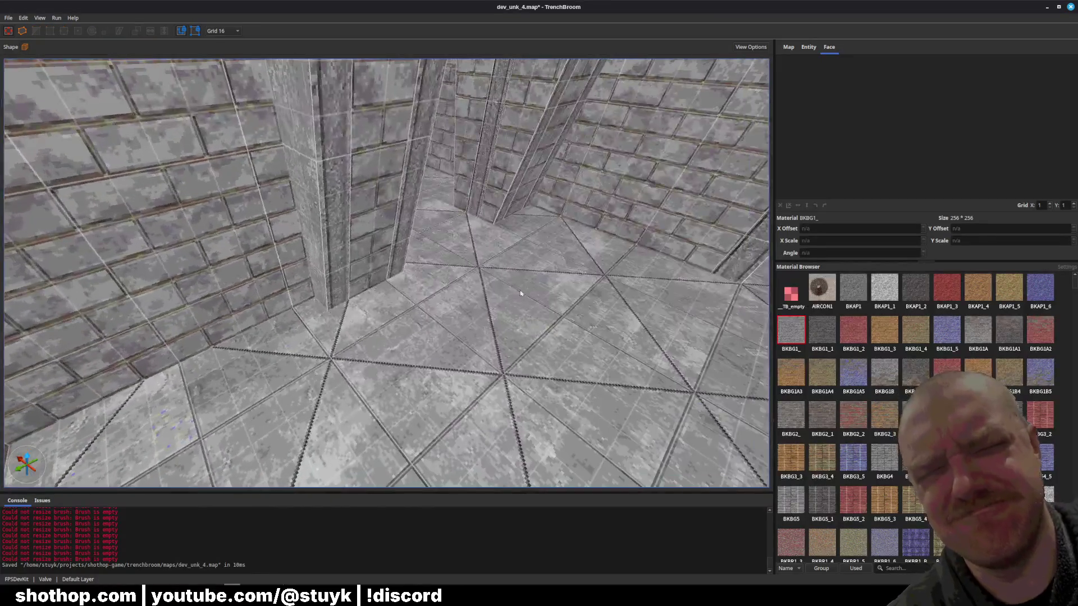
key(ctrl+s)
Draw another small brush beside the corridor ledge and save the map.
key(w)
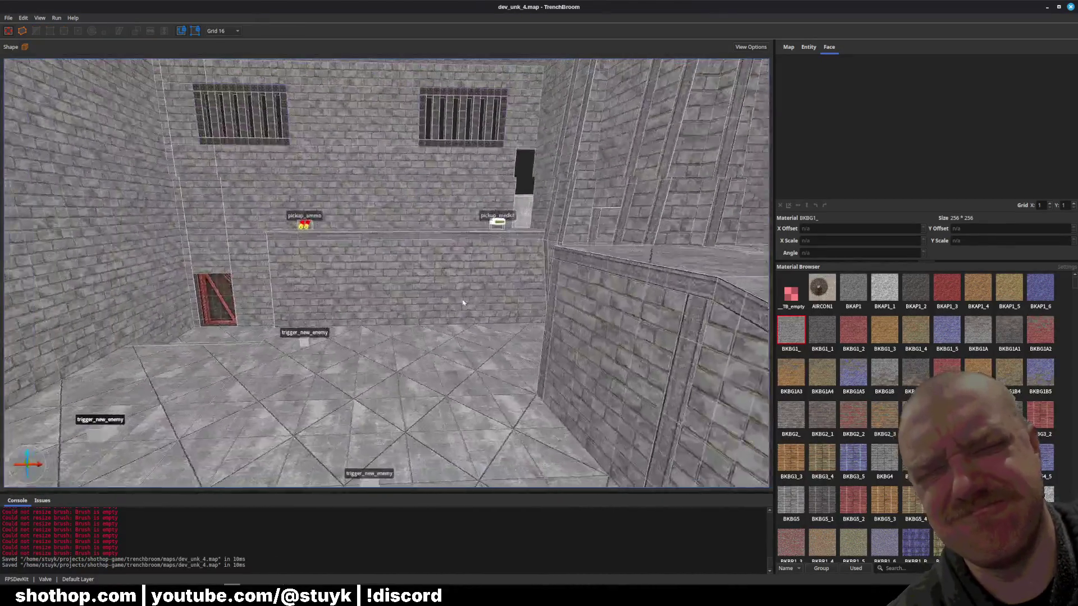
key(w)
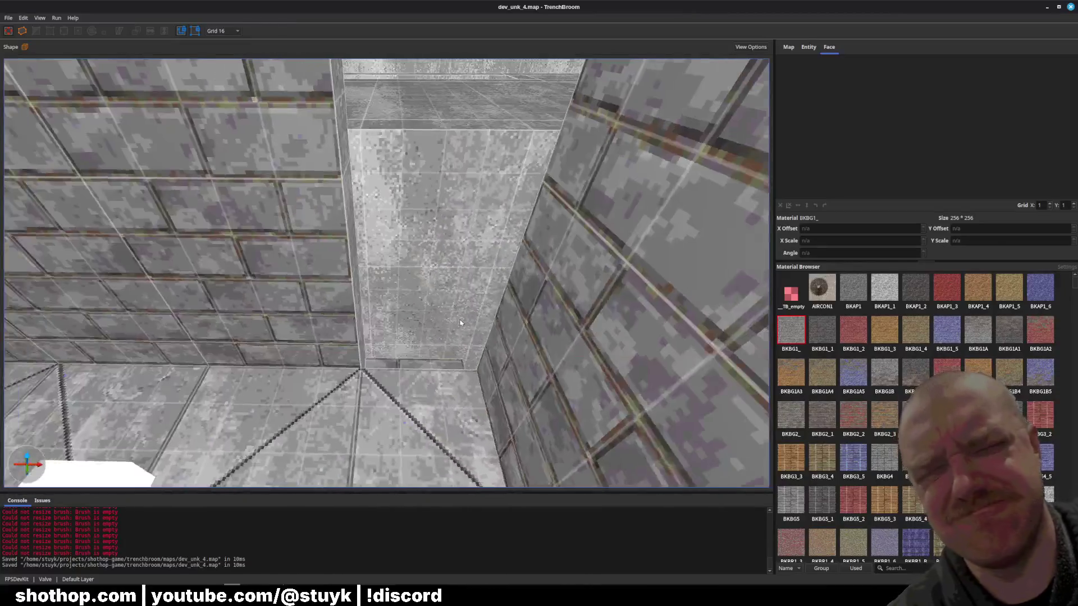
key(w)
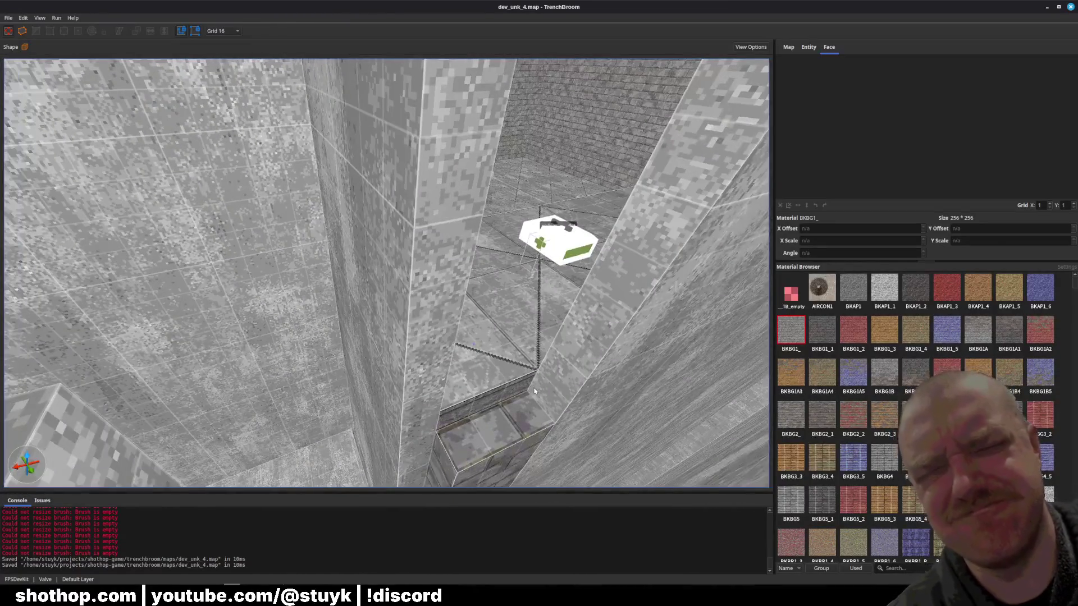
drag(469, 439, 435, 356)
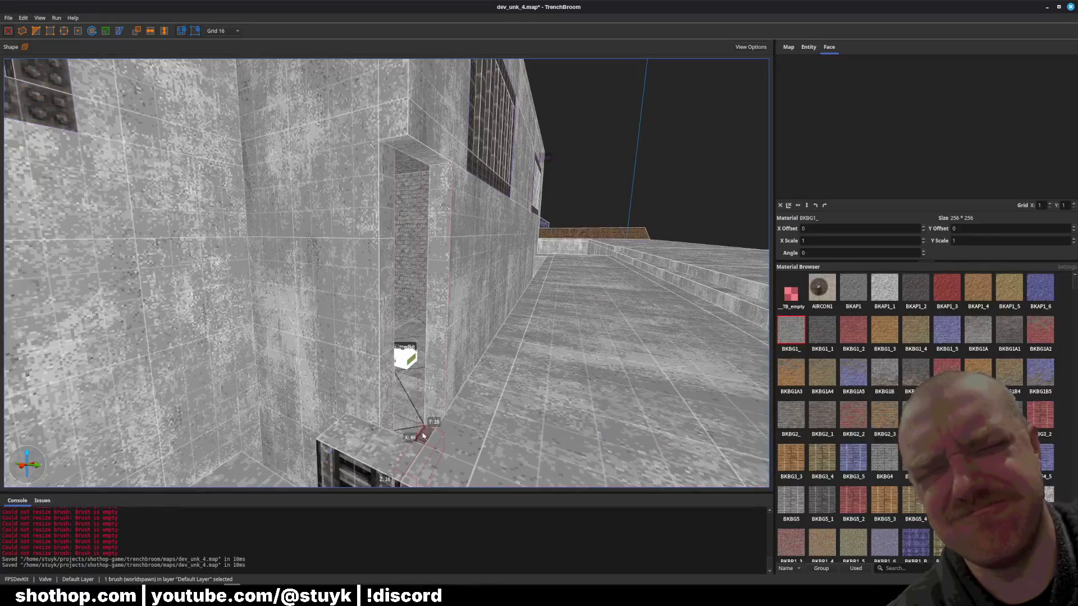
key(Escape)
key(ctrl+s)
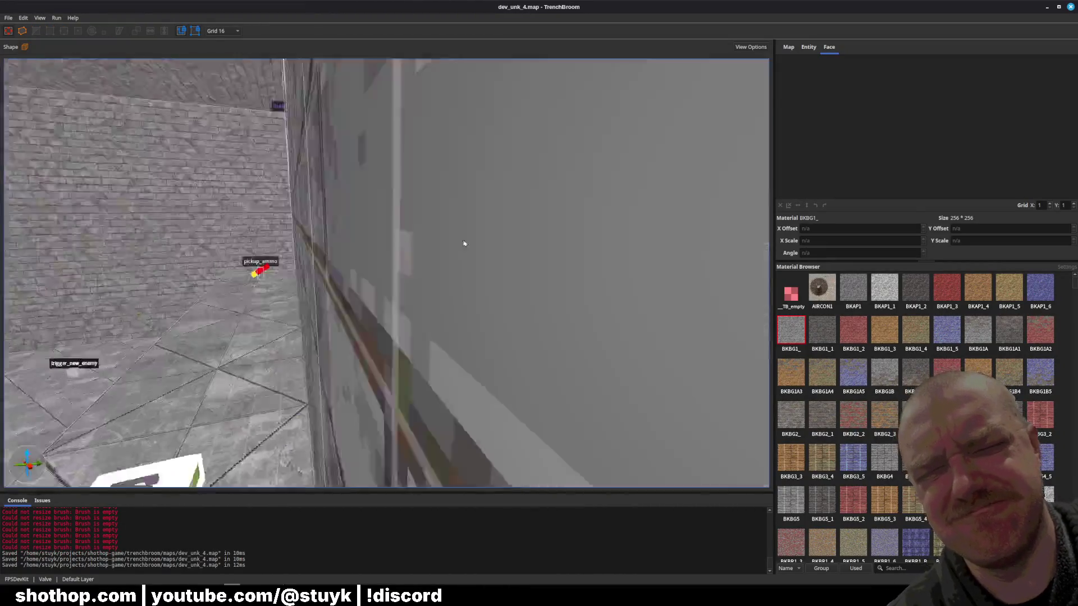
Save the map again and select the orange trigger_move_brush door.
shift+click(384, 241)
key(Escape)
key(ctrl+s)
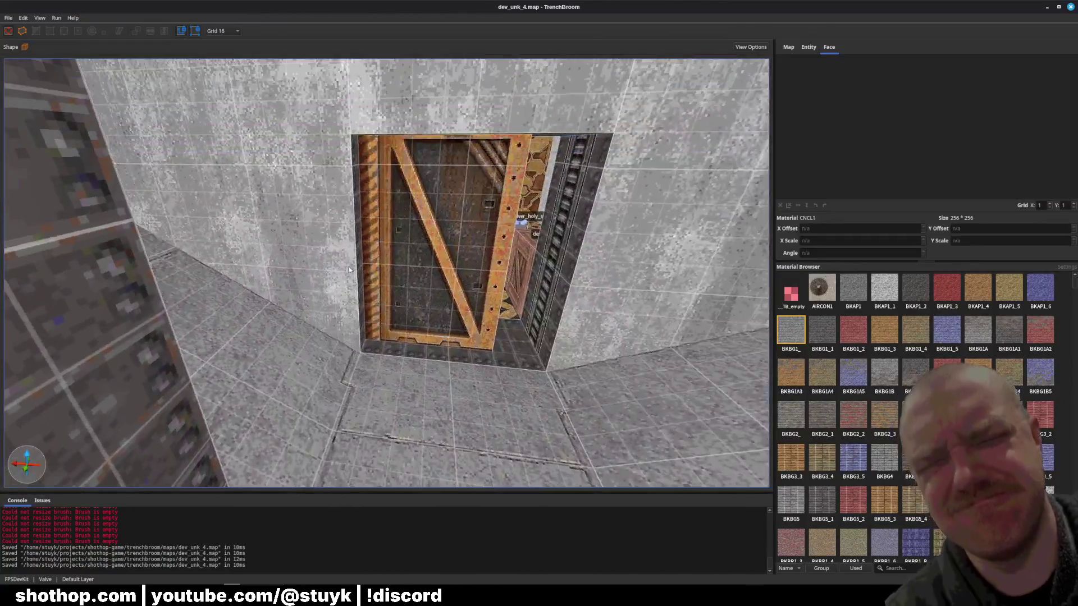
click(436, 275)
Stretch the door's truss texture horizontally to change its X scale.
shift+click(329, 296)
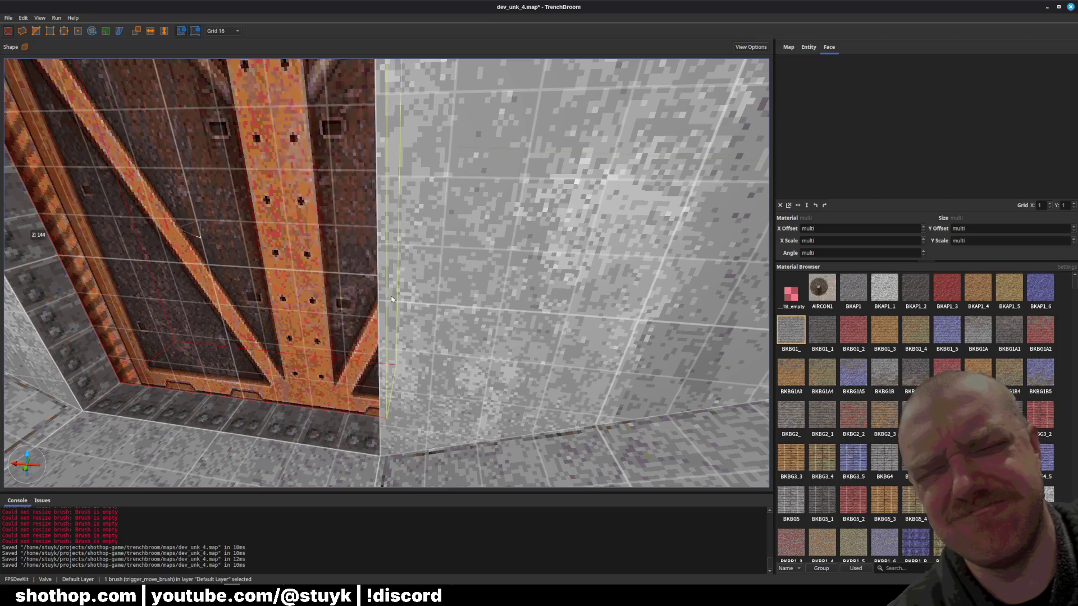
drag(1027, 137, 1077, 129)
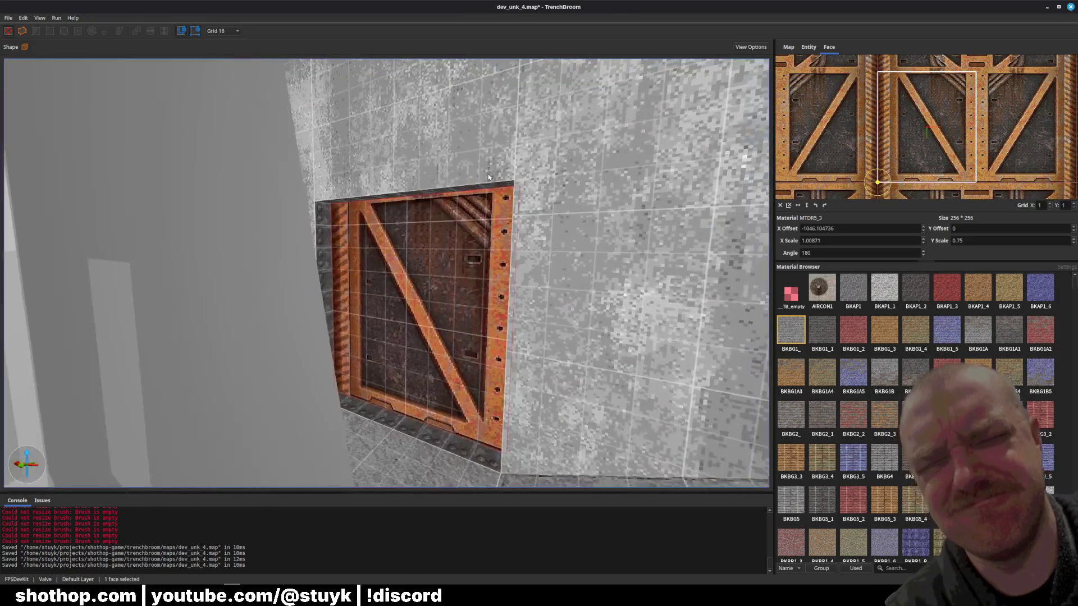
click(458, 162)
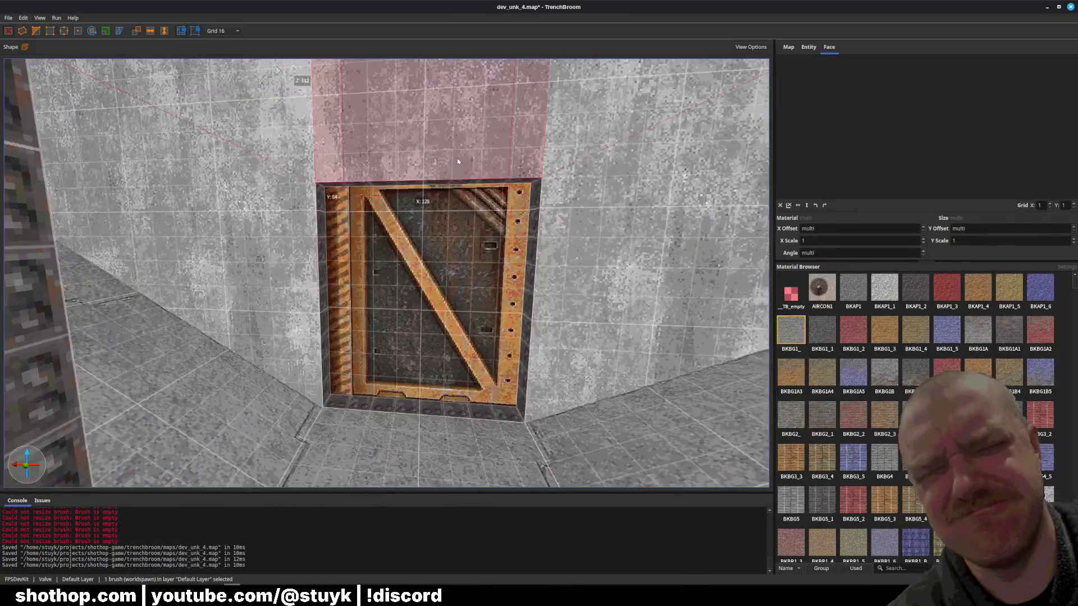
key(Escape)
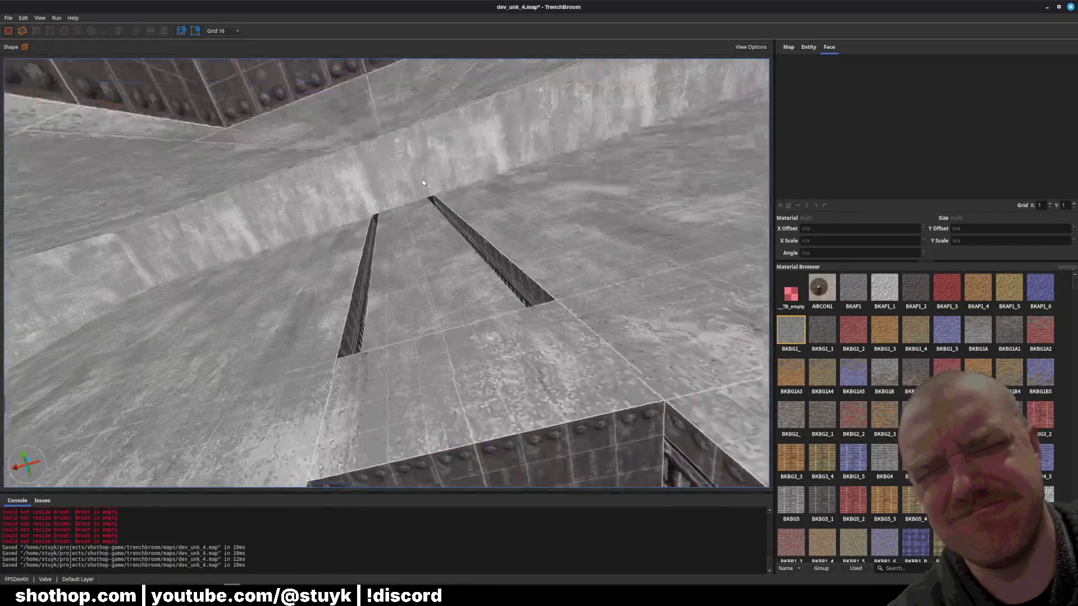
click(386, 376)
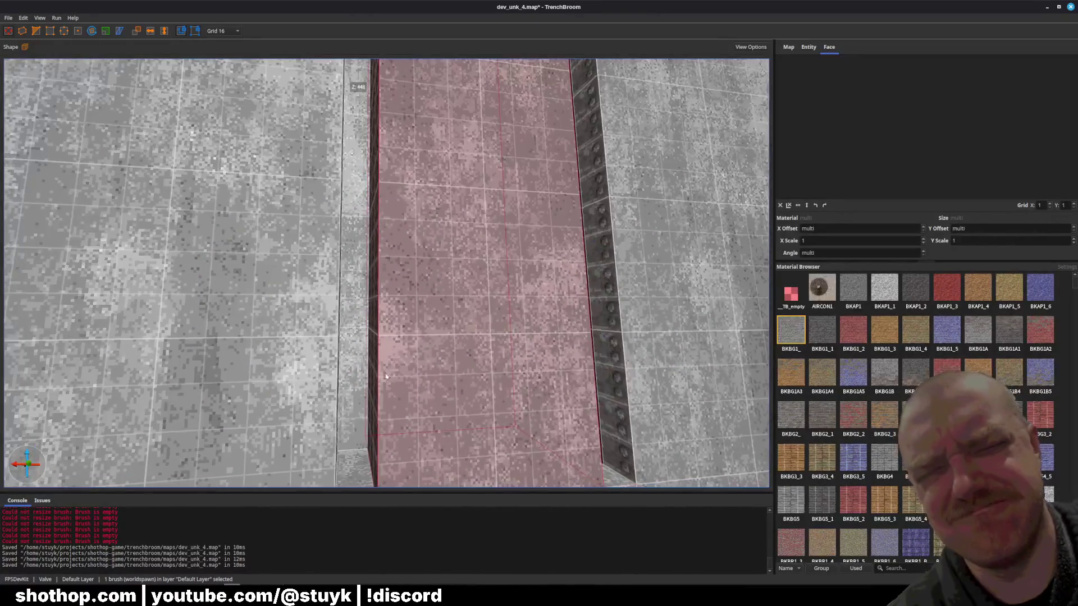
key(d)
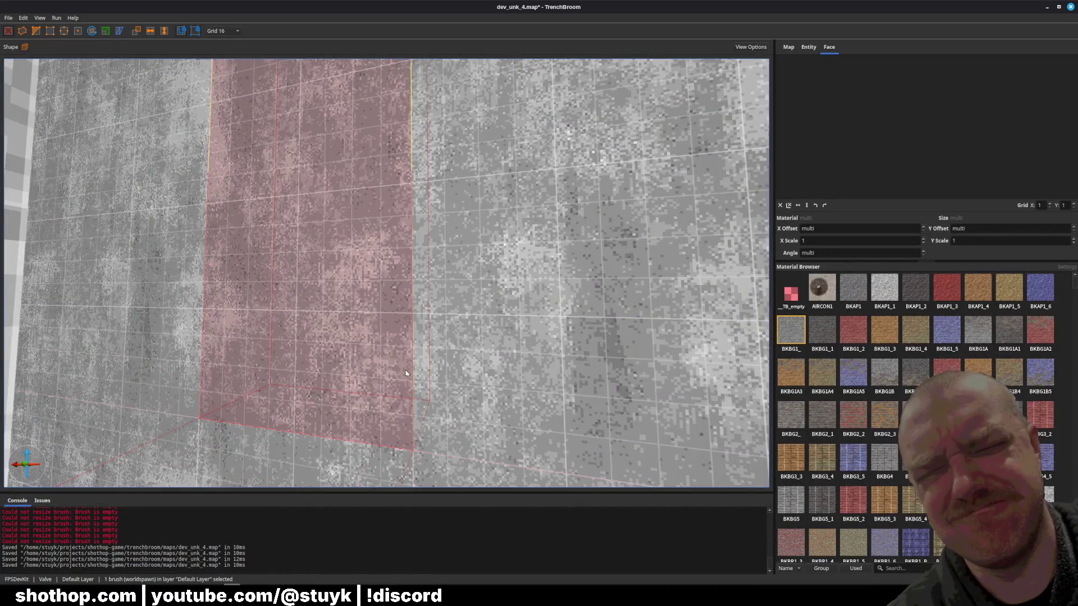
key(Escape)
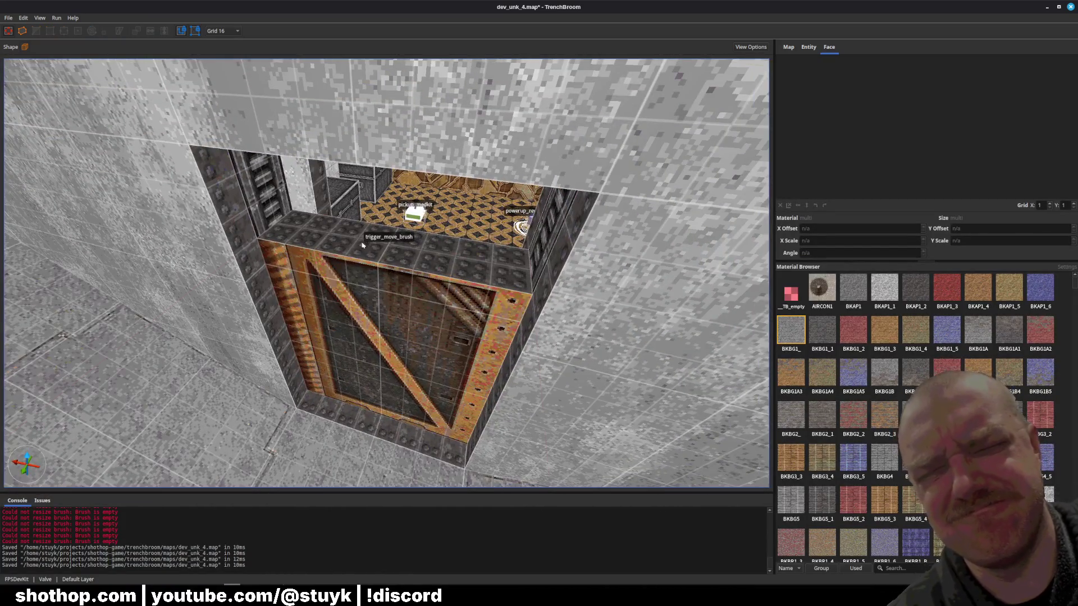
Squash the door's MTDR5_3 texture to Y scale 0.642857 and save the map.
click(383, 225)
key(Escape)
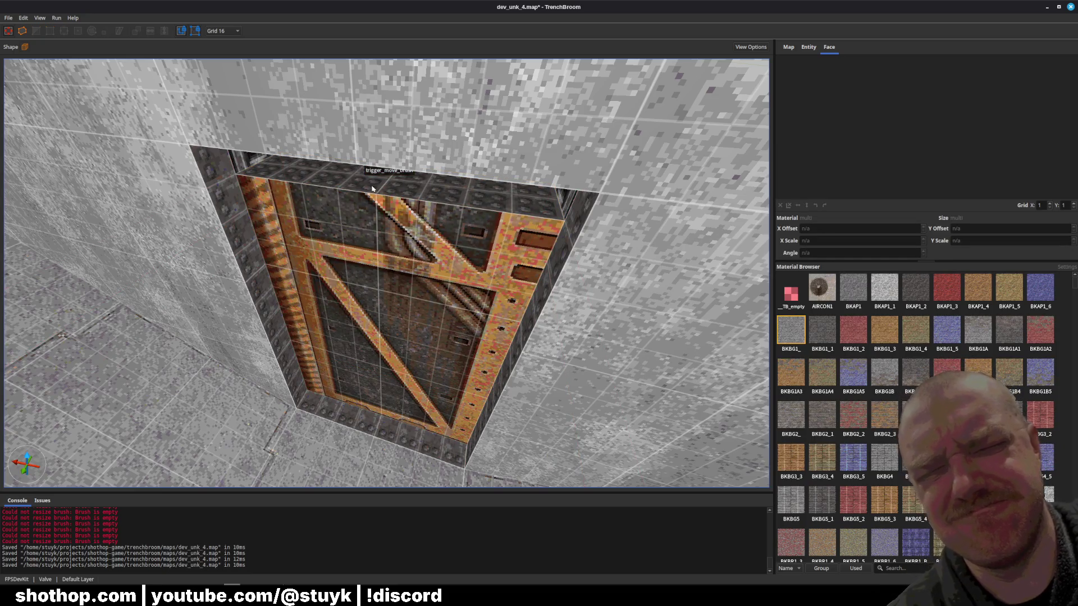
click(375, 188)
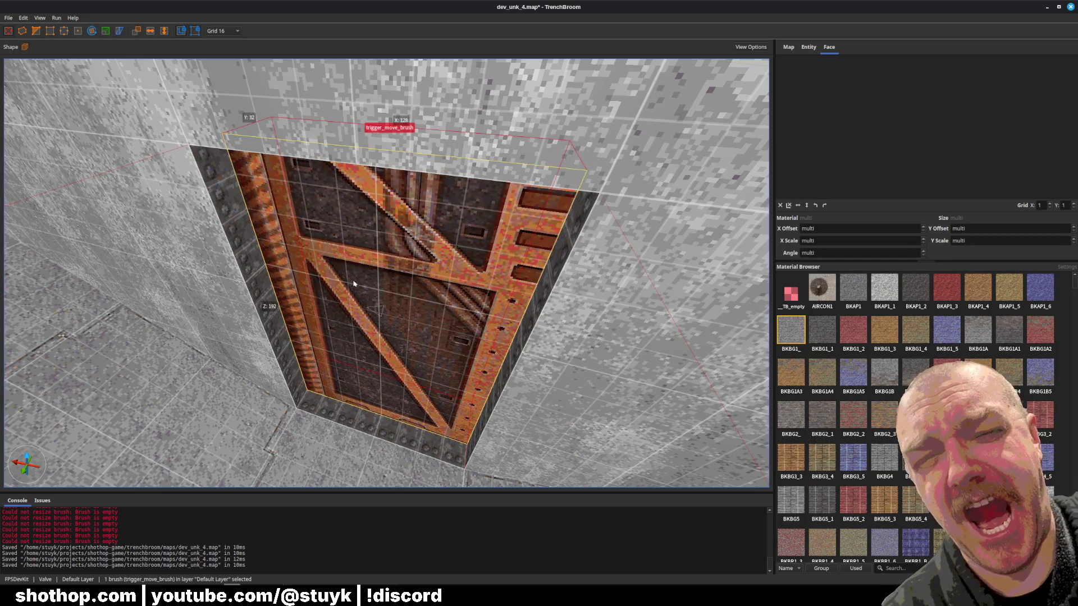
shift+click(354, 284)
drag(927, 125, 925, 140)
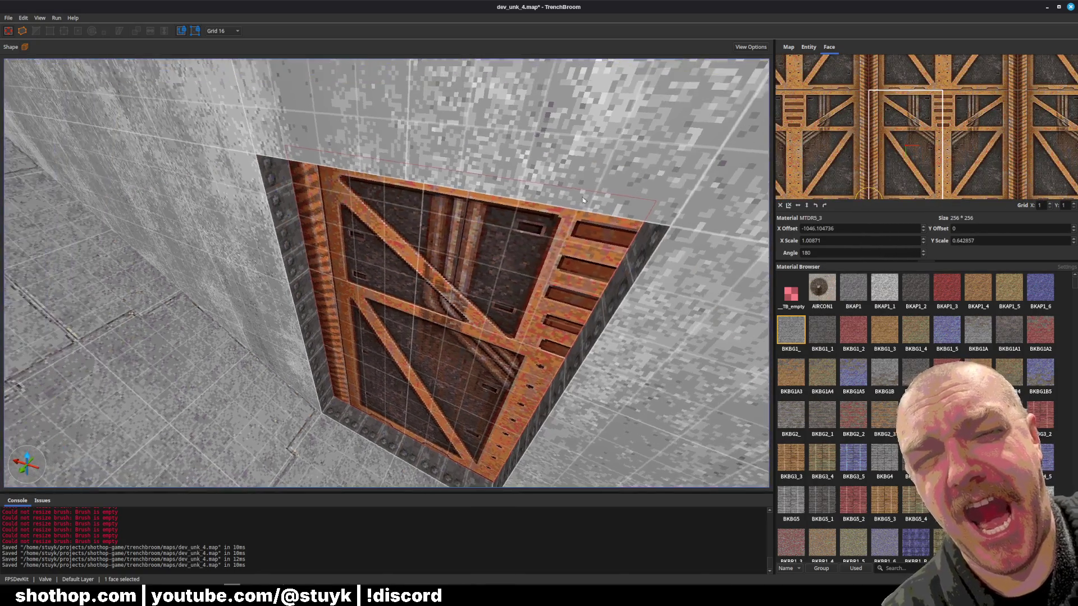
key(Escape)
key(ctrl+s)
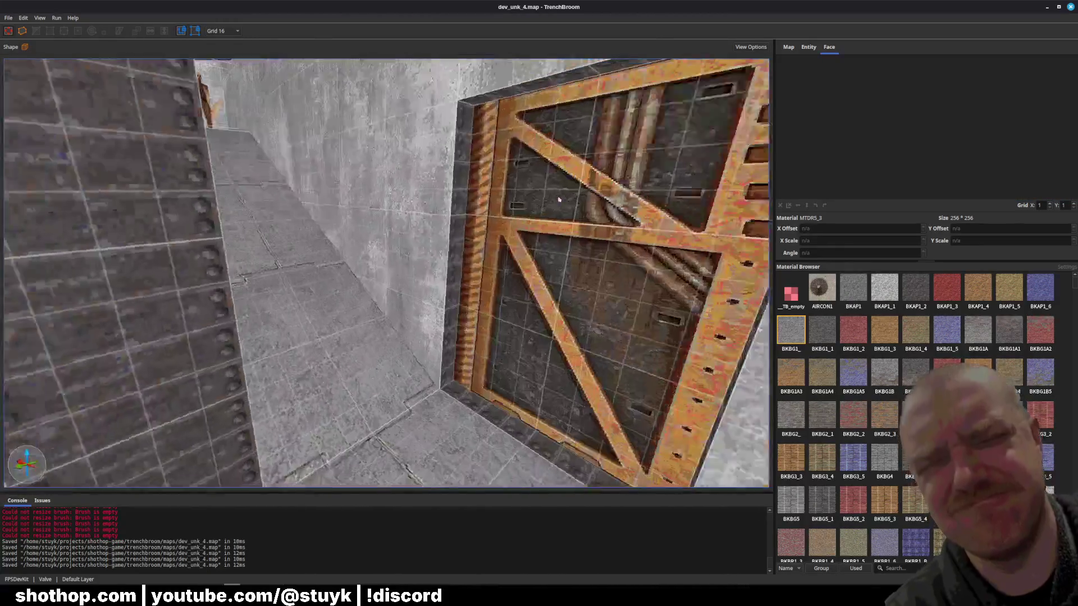
shift+click(533, 251)
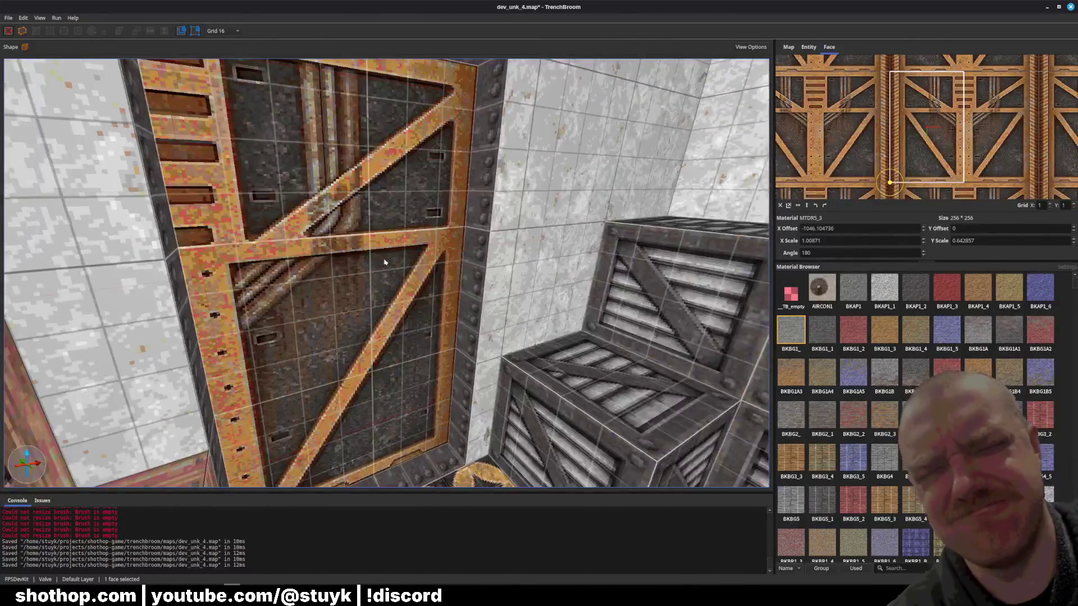
key(Escape)
key(ctrl+s)
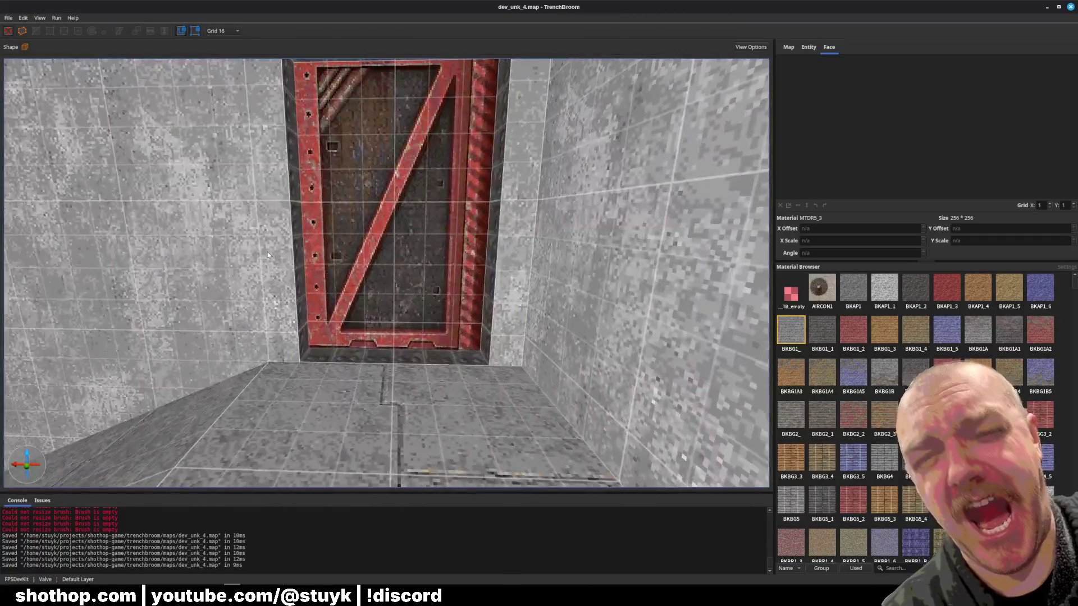
click(262, 249)
drag(335, 270, 319, 266)
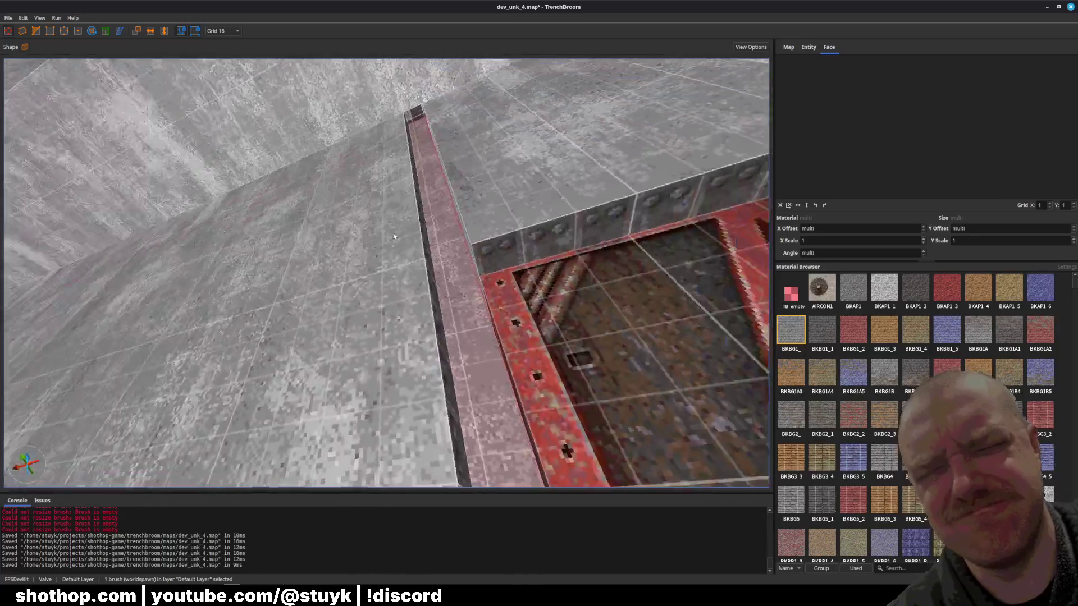
key(Escape)
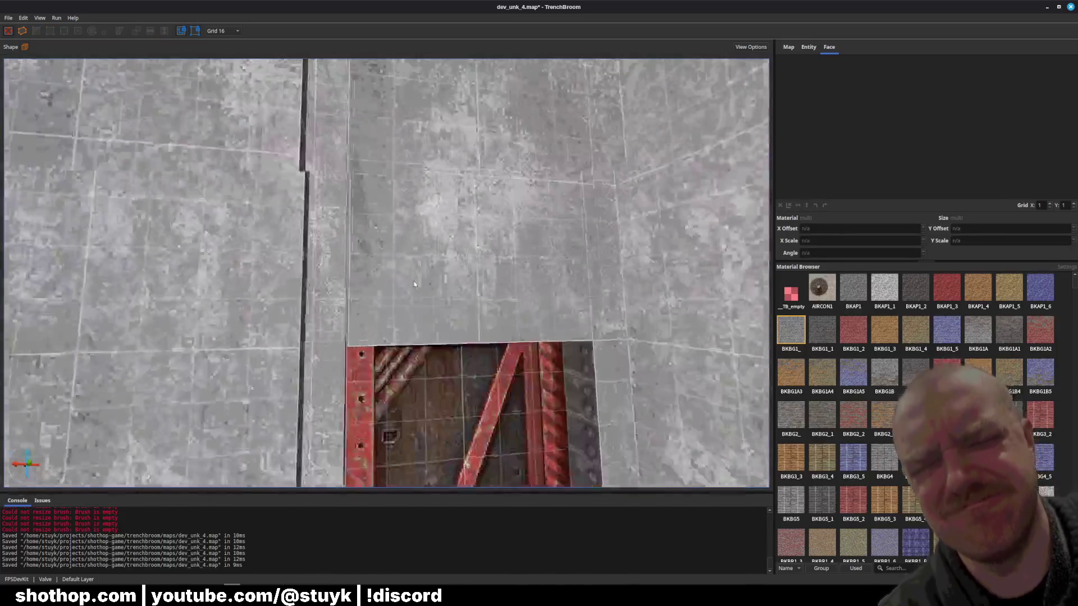
click(413, 284)
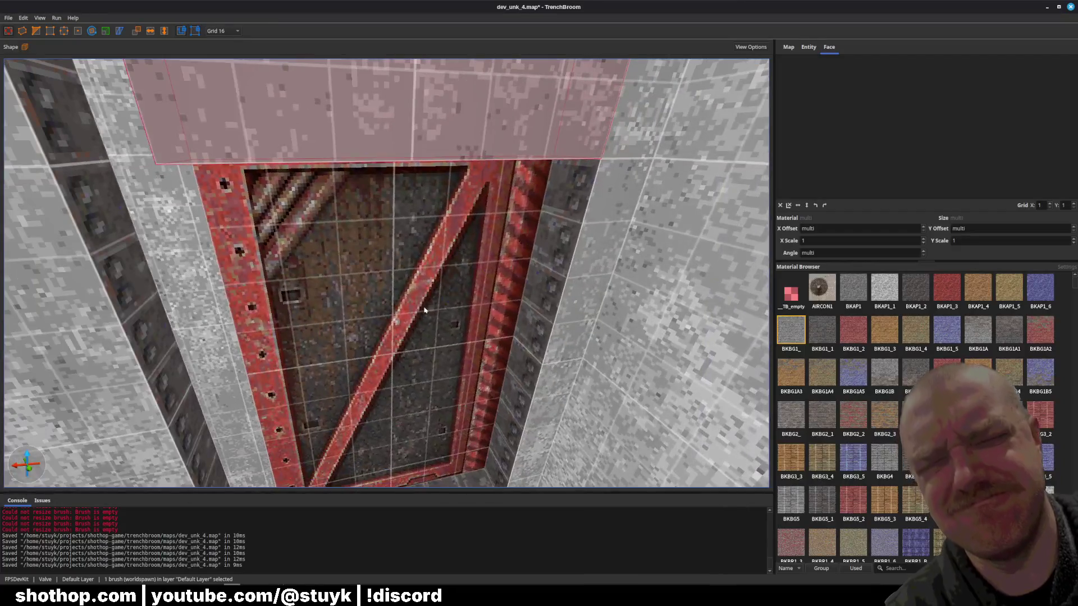
click(440, 318)
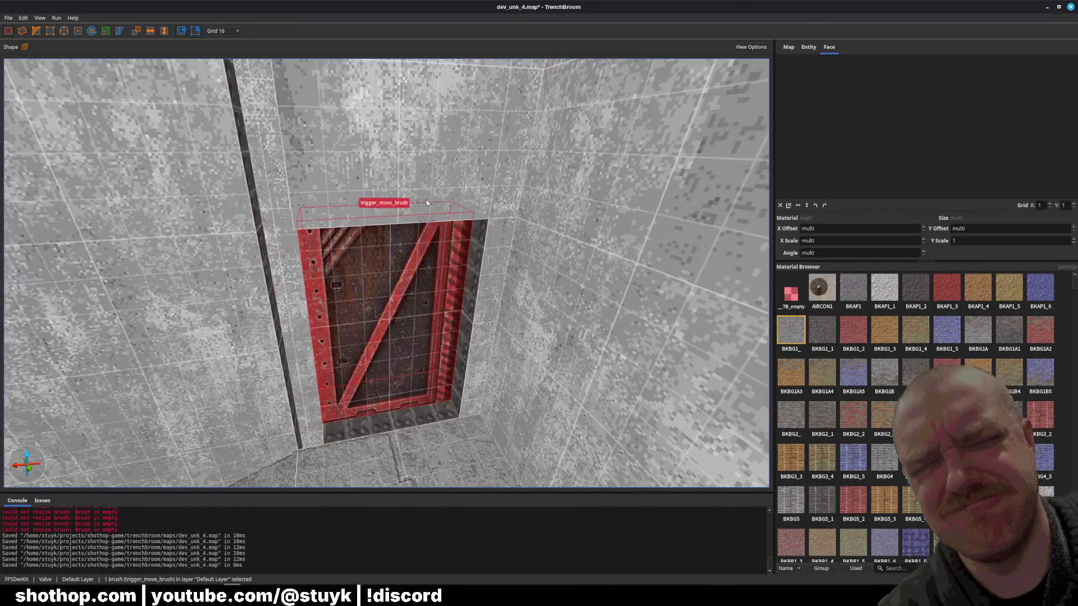
click(399, 233)
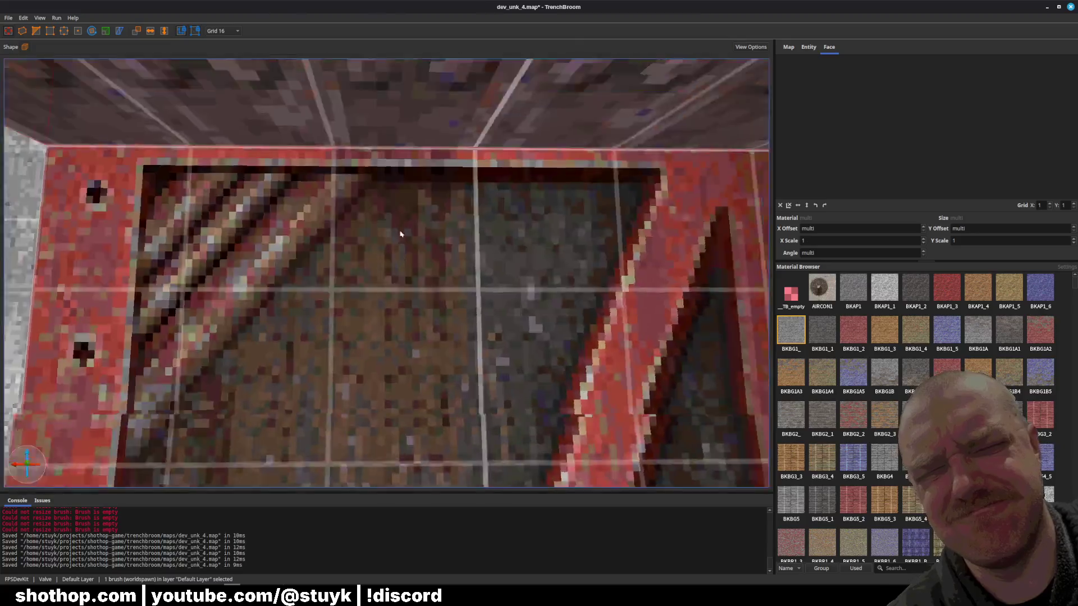
click(426, 343)
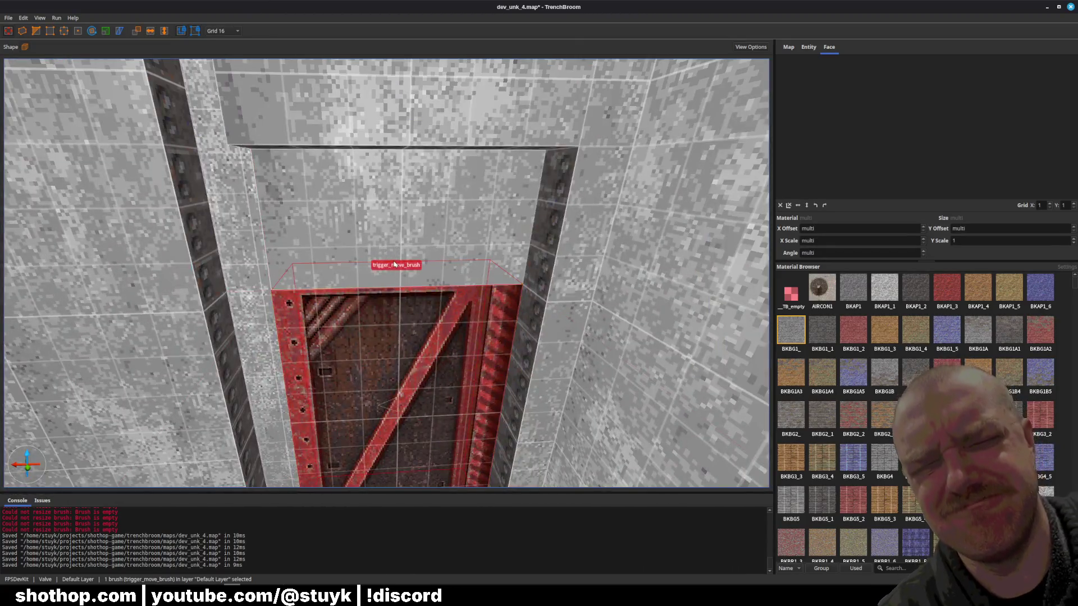
click(395, 264)
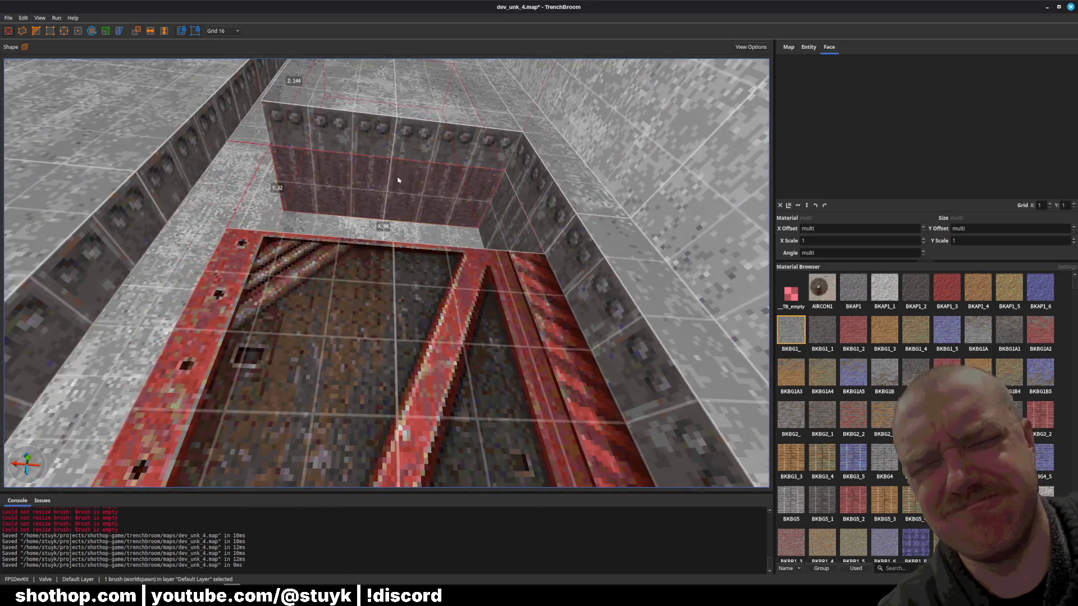
click(398, 393)
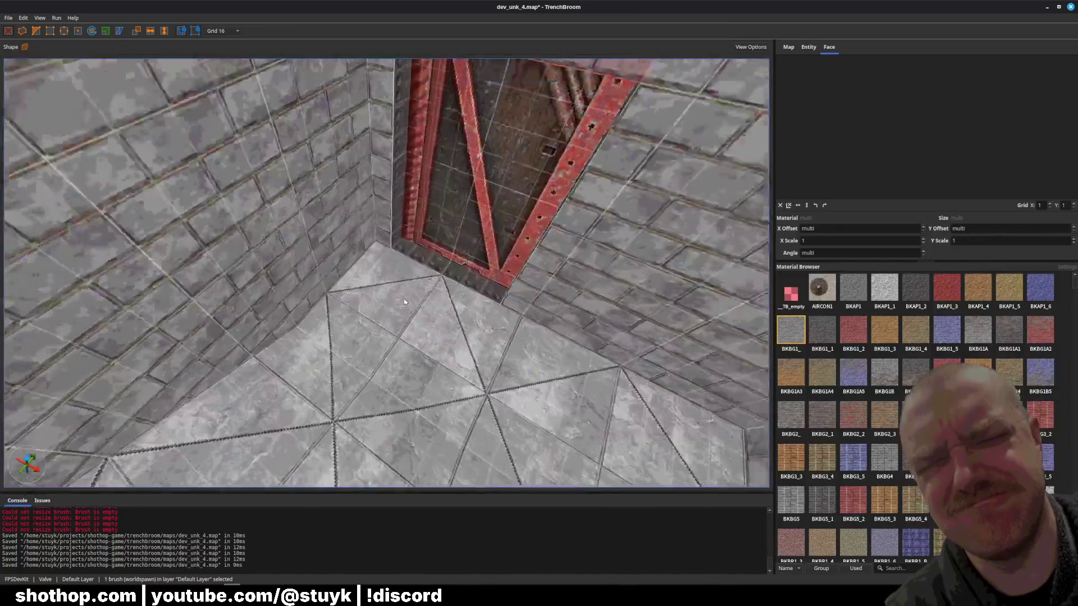
Raise the bottom of the brush above the door and shift the door face's texture.
click(416, 241)
mouse_move(397, 337)
mouse_down()
mouse_move(396, 289)
mouse_move(414, 282)
mouse_up()
key(Escape)
click(420, 379)
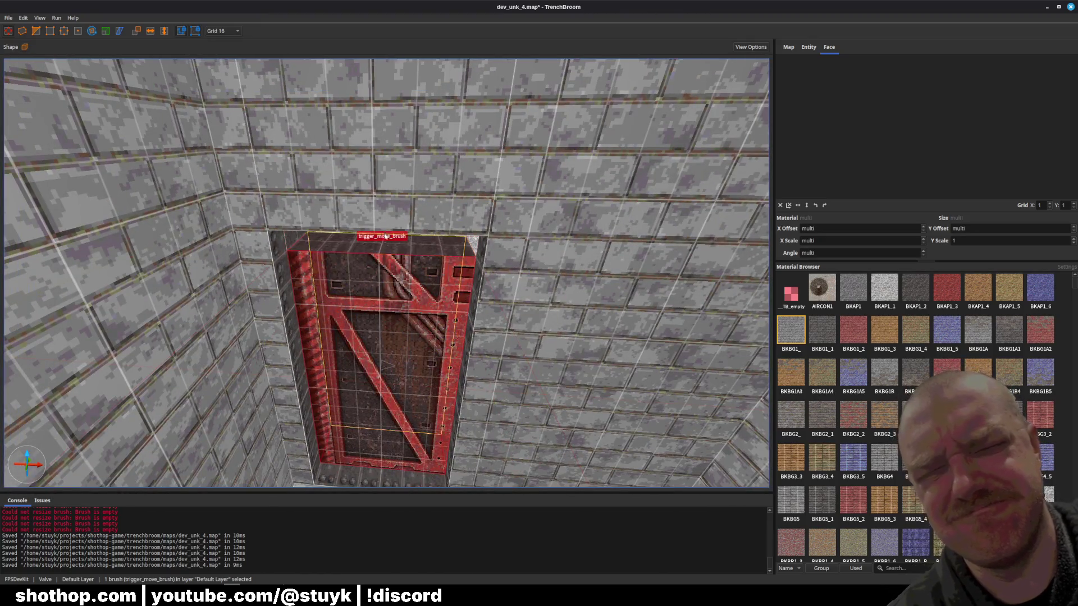
shift+click(387, 320)
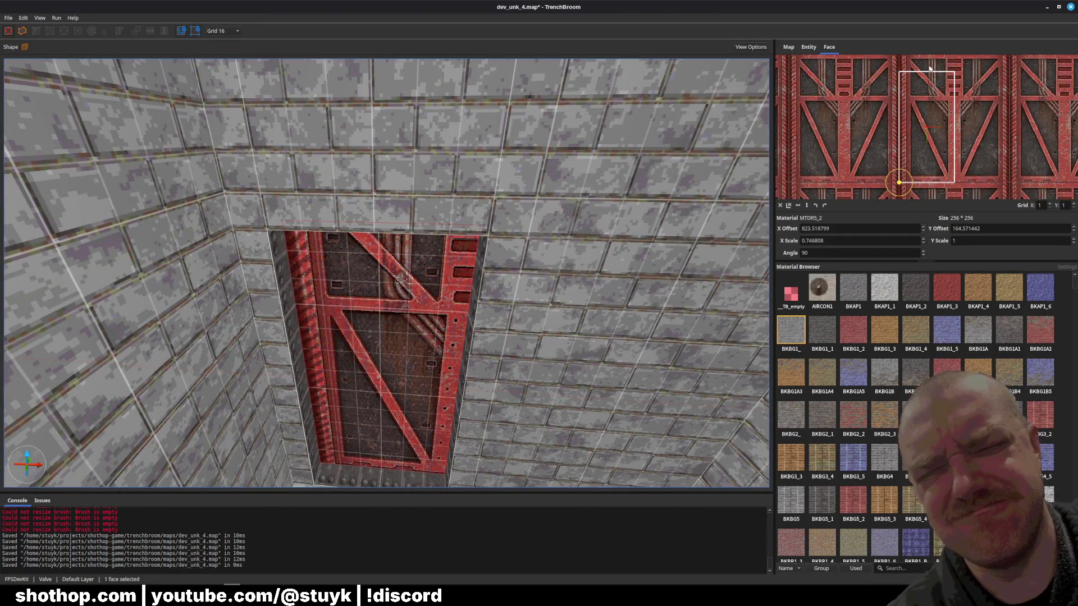
mouse_move(1027, 109)
mouse_down()
mouse_move(964, 111)
mouse_move(875, 156)
mouse_up()
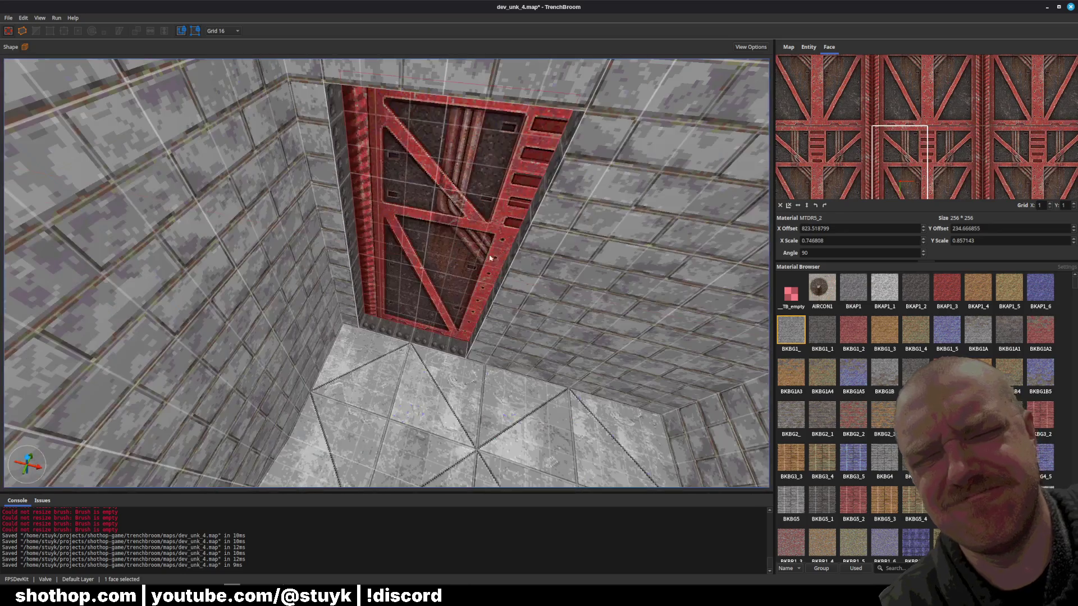
Pull the side wall back from the door and slide the red texture to fit, then save.
click(601, 253)
scroll(601, 253, up, 3)
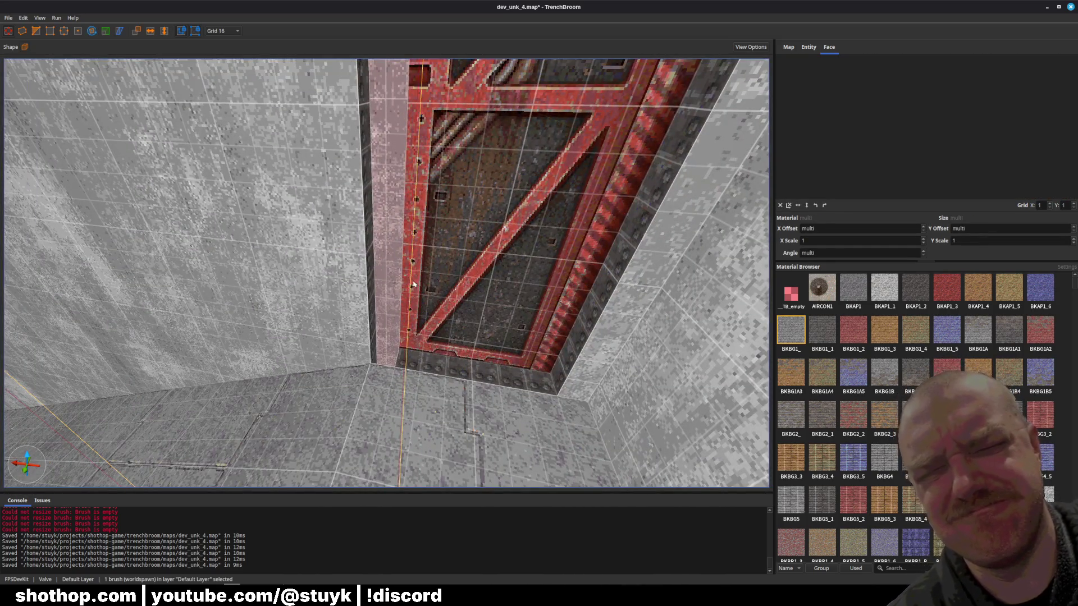
drag(410, 289, 396, 287)
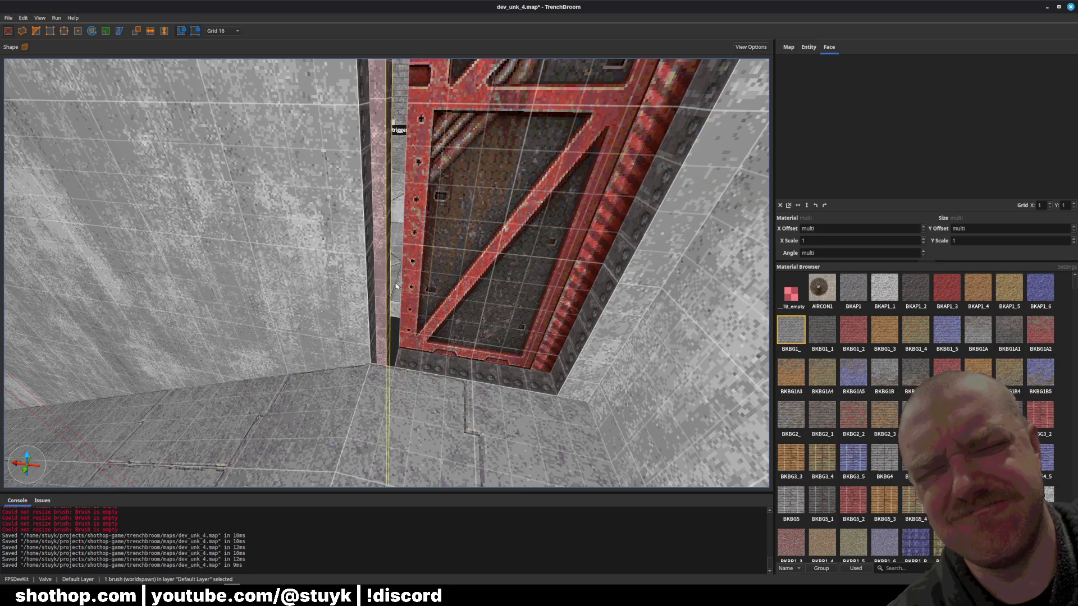
click(378, 286)
key(ctrl+u)
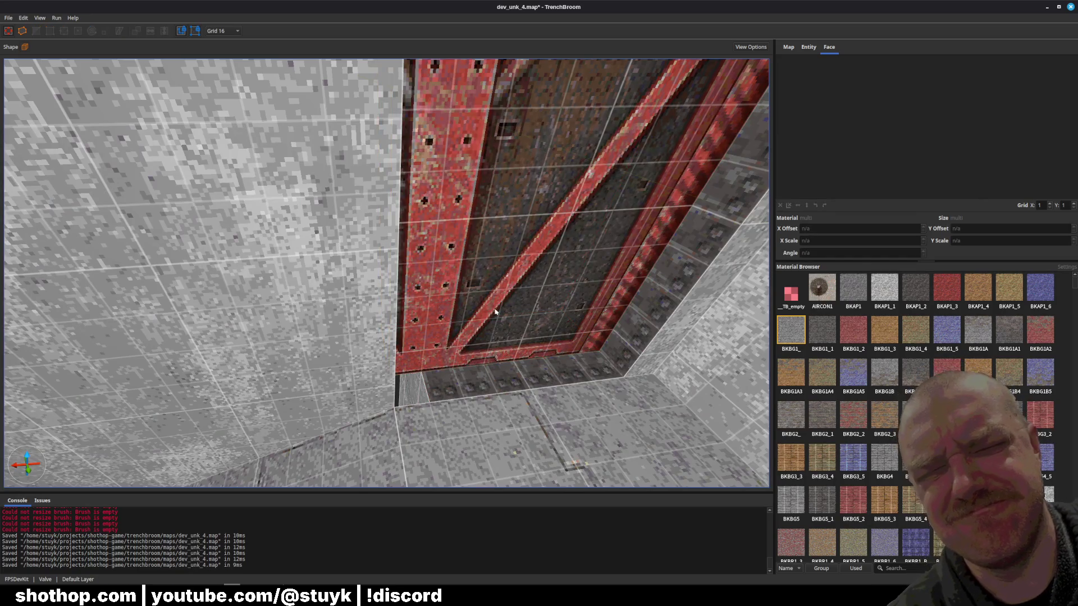
shift+click(418, 317)
drag(933, 134, 1056, 137)
key(ctrl+u)
scroll(636, 208, down, 3)
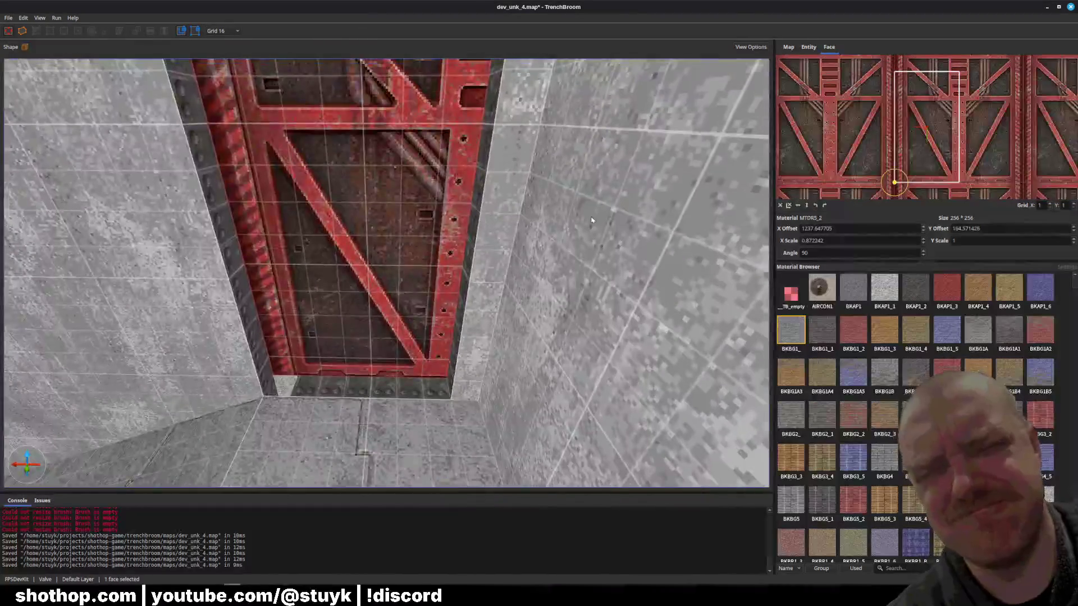
key(Escape)
key(ctrl+s)
Check the brushes below the door and turn the view to face the door frame.
scroll(347, 391, up, 3)
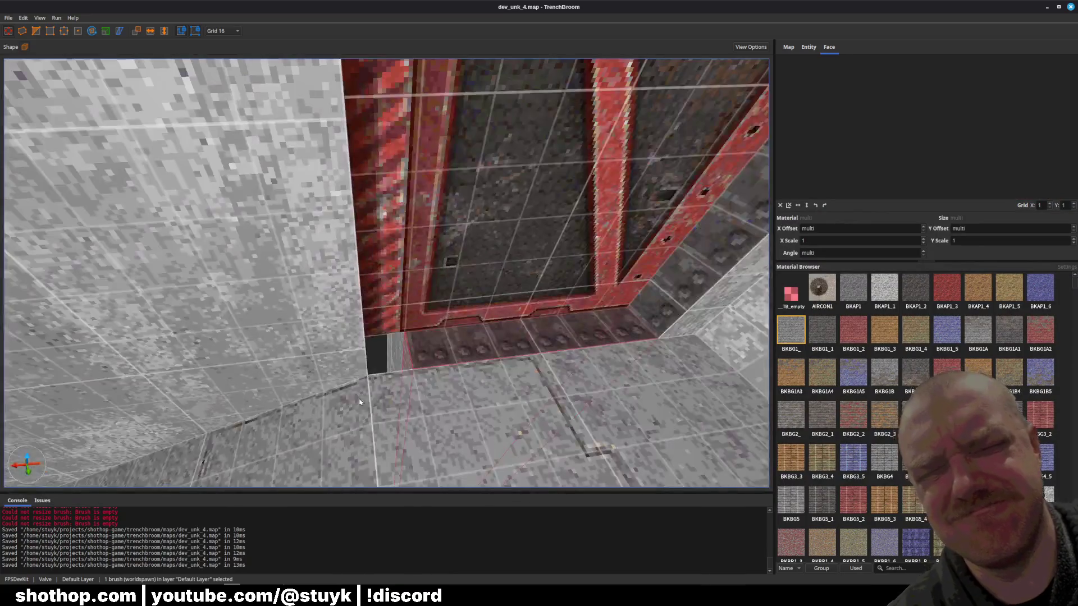
click(400, 344)
scroll(414, 351, up, 3)
scroll(414, 351, down, 5)
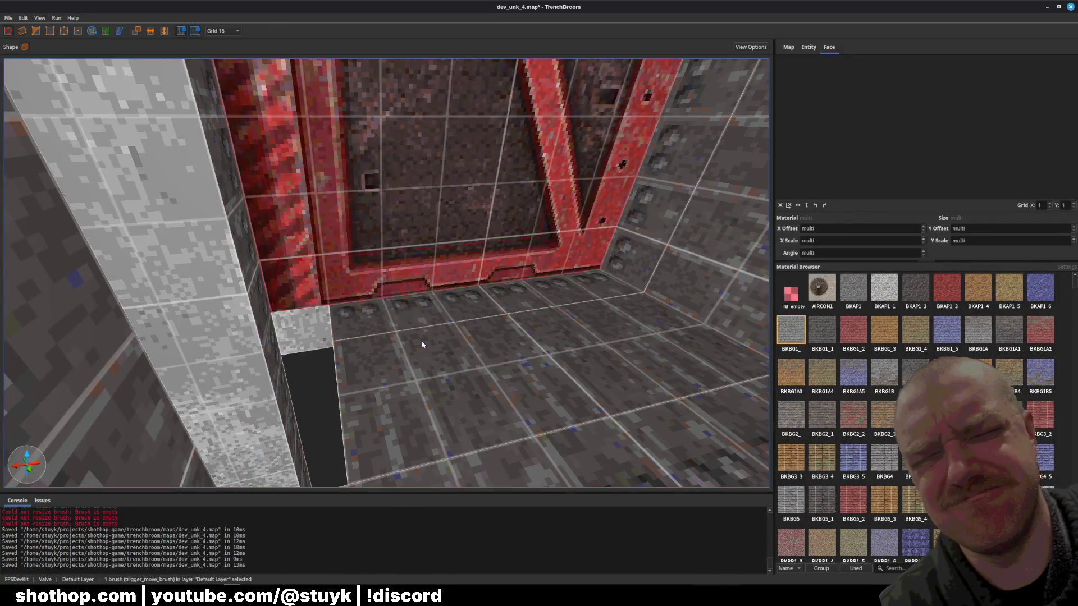
key(Escape)
click(423, 344)
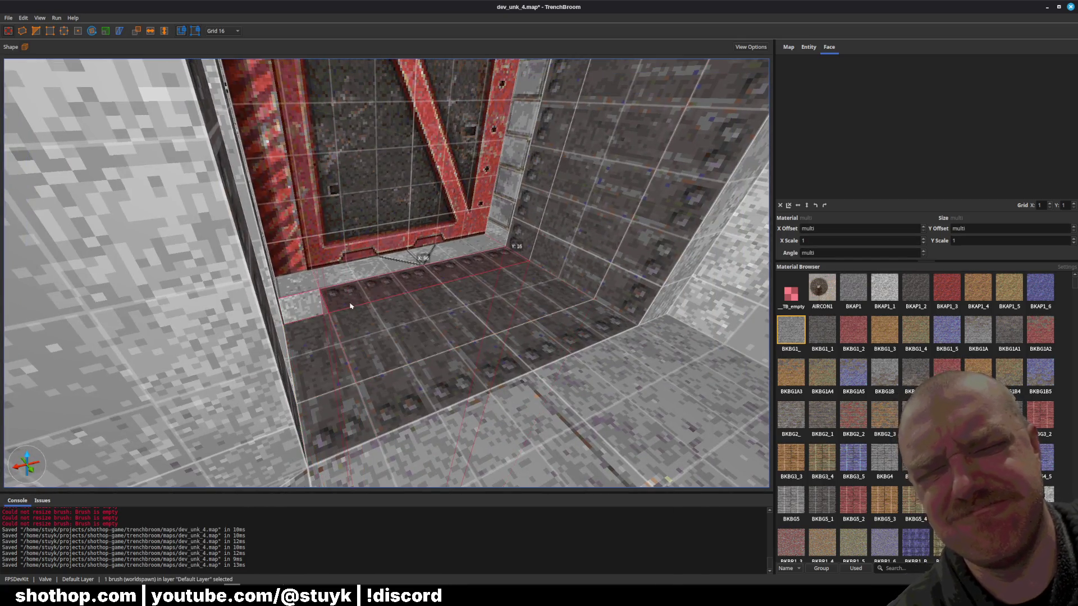
mouse_move(315, 315)
mouse_down()
mouse_move(244, 302)
mouse_move(477, 158)
mouse_move(444, 310)
mouse_up()
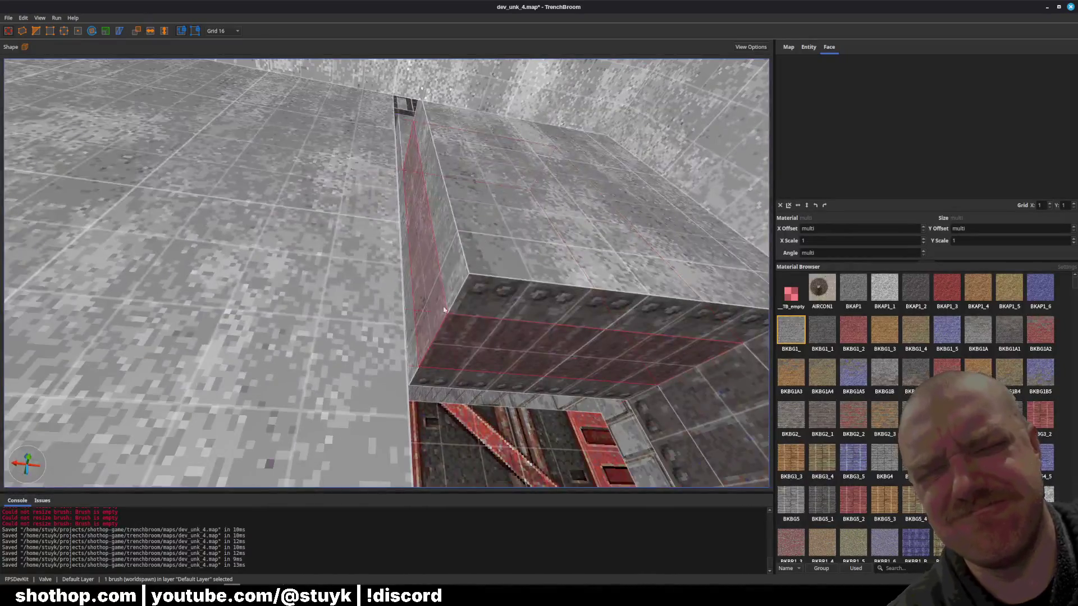
Select only the brush above the door and nudge it with the arrow keys beside the shaft.
ctrl+click(425, 380)
ctrl+click(425, 379)
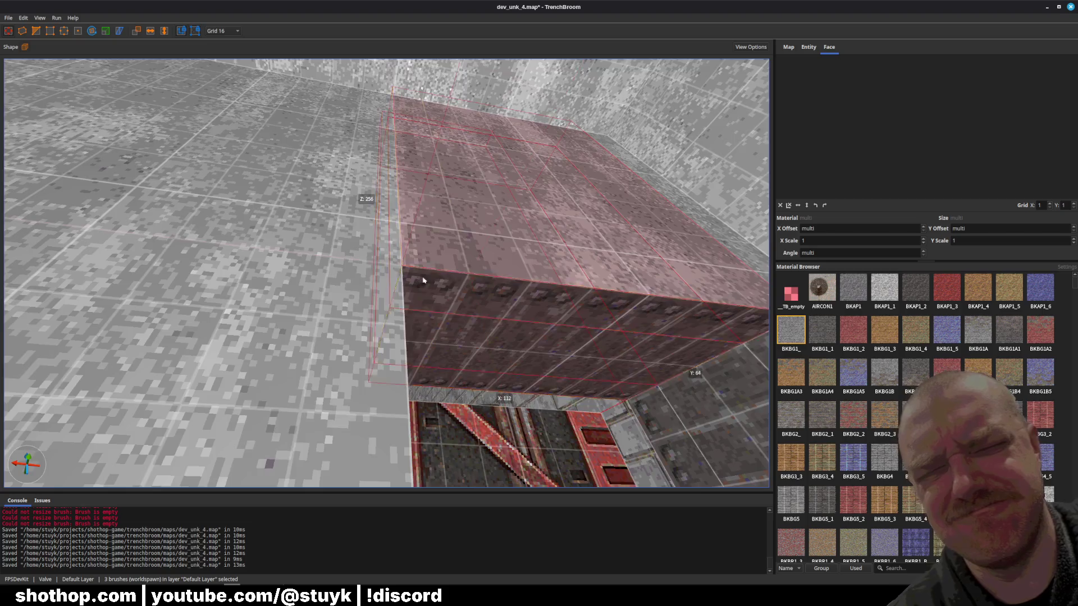
drag(425, 380, 409, 310)
click(372, 212)
drag(373, 211, 387, 215)
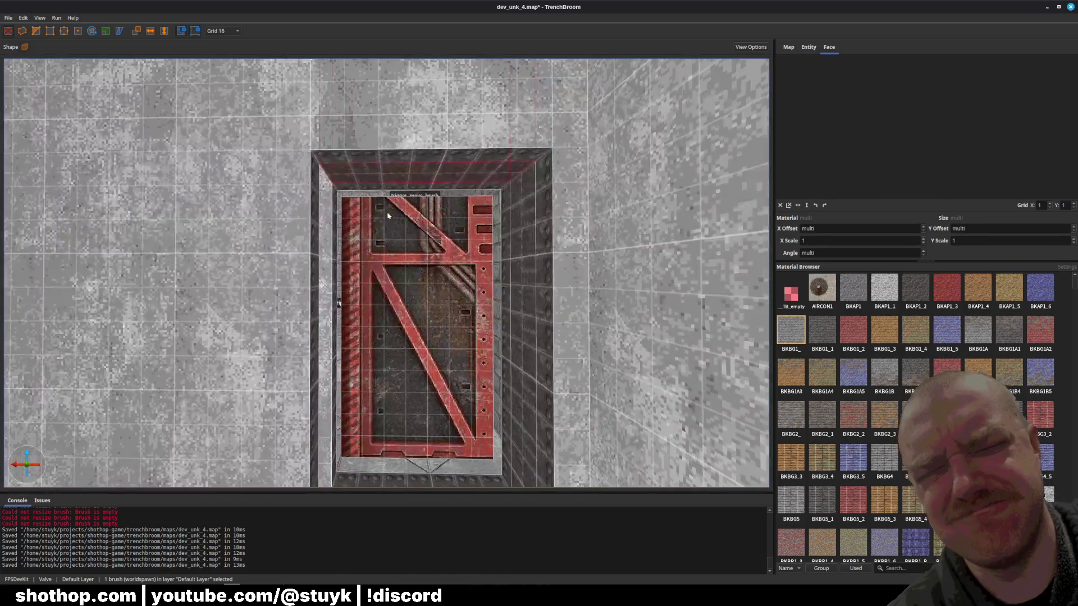
key(Left)
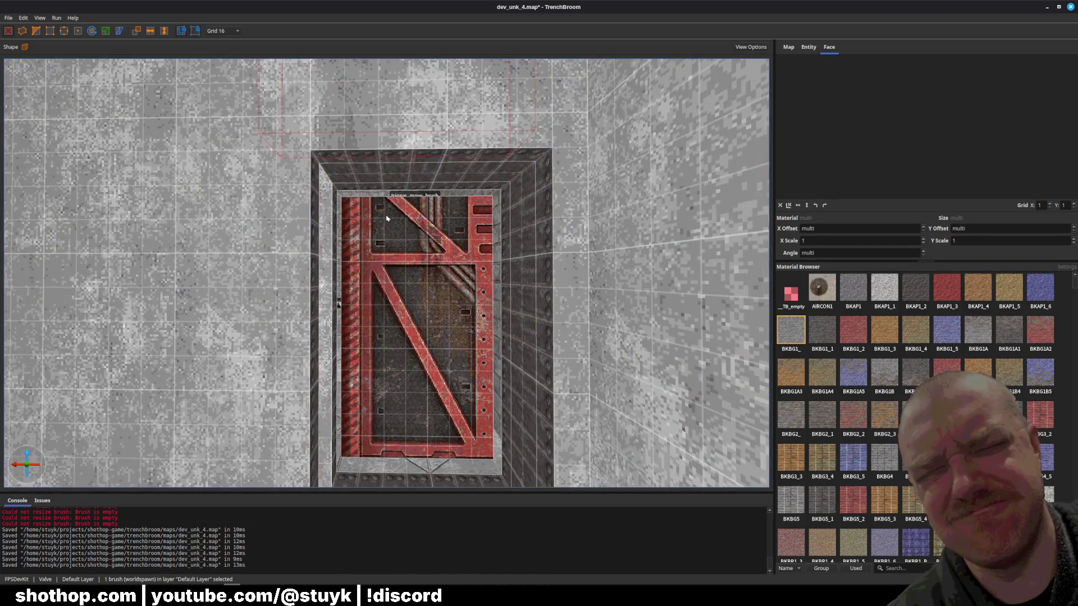
key(Down)
key(Down)
key(Down)
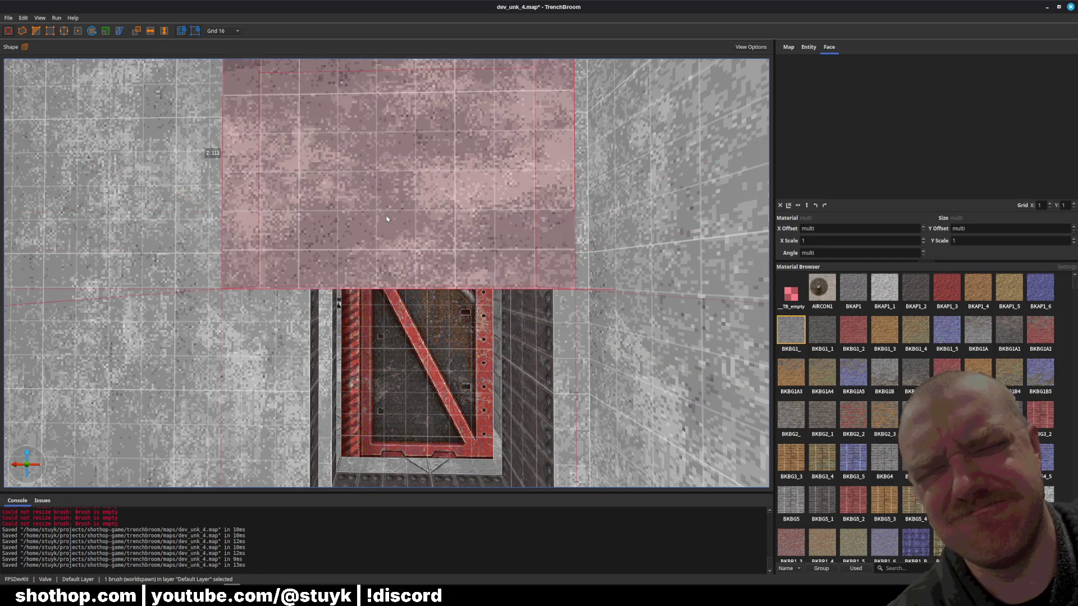
key(Left)
key(Left)
key(Left)
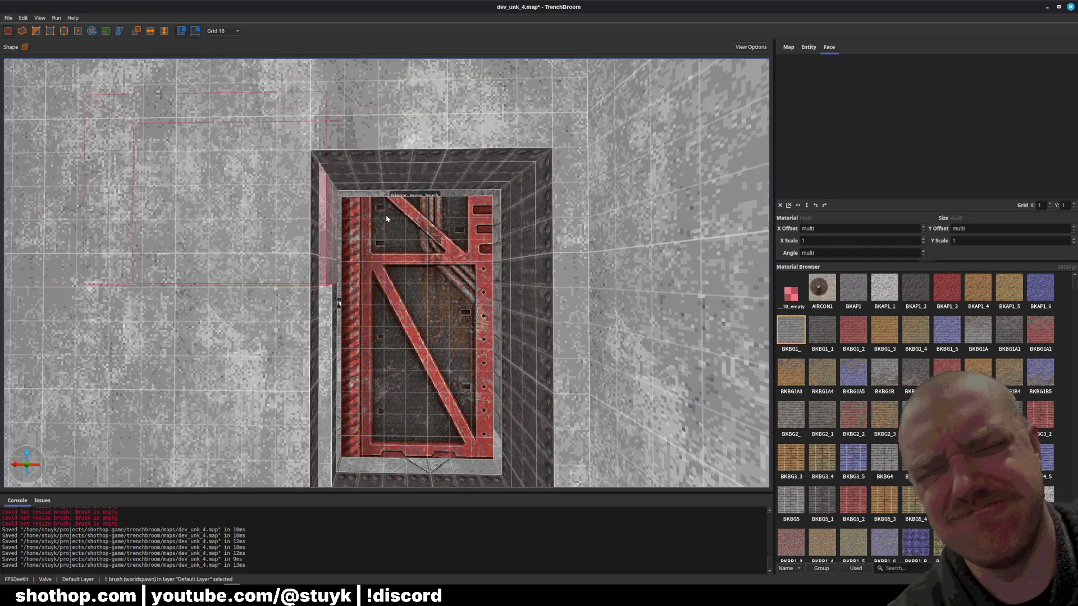
key(Left)
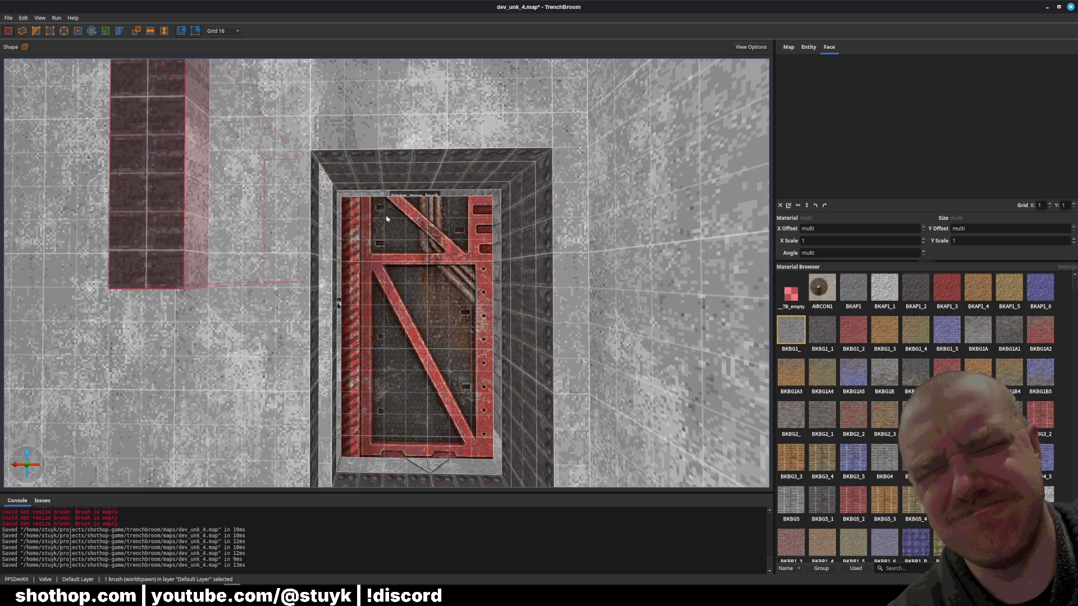
key(Page_Down)
key(Page_Down)
key(Page_Down)
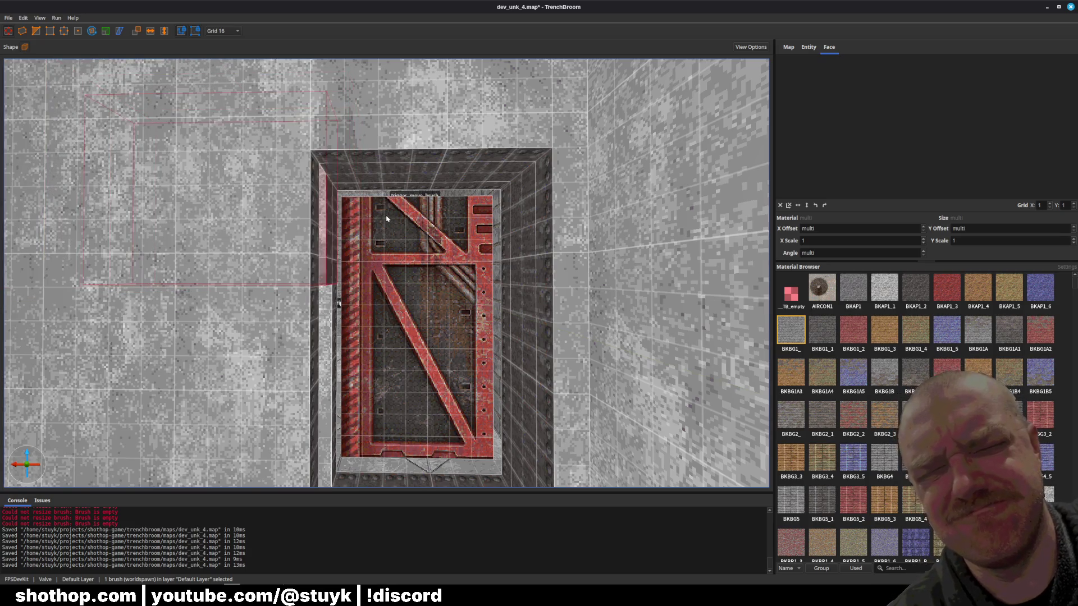
Look over the moved brush and save dev_unk_4.map.
scroll(386, 219, up, 10)
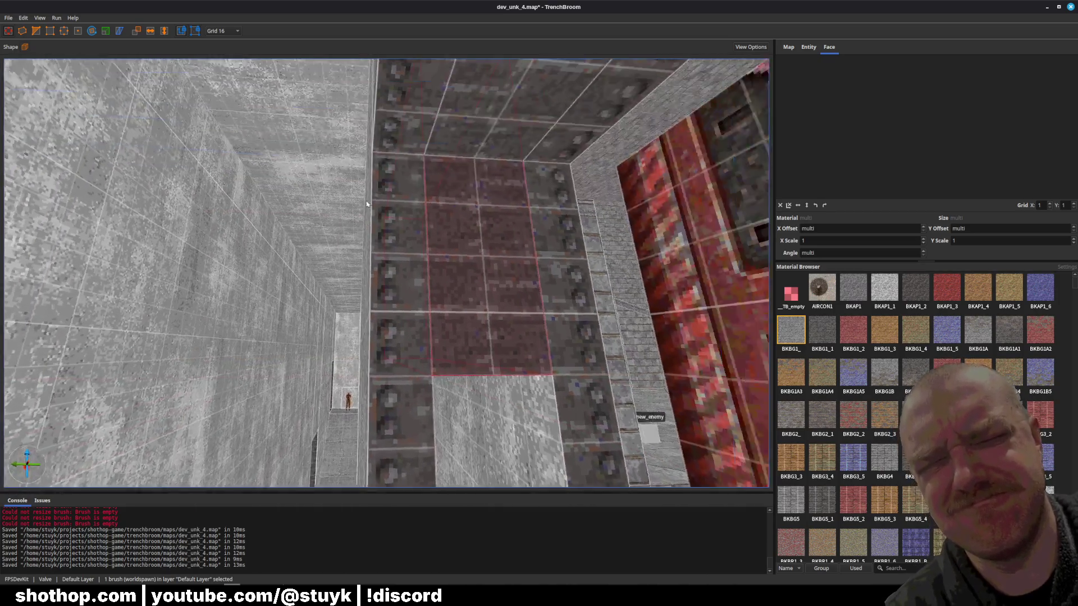
scroll(377, 199, up, 3)
mouse_move(386, 192)
mouse_down()
mouse_move(405, 289)
mouse_move(386, 222)
mouse_move(350, 181)
mouse_up()
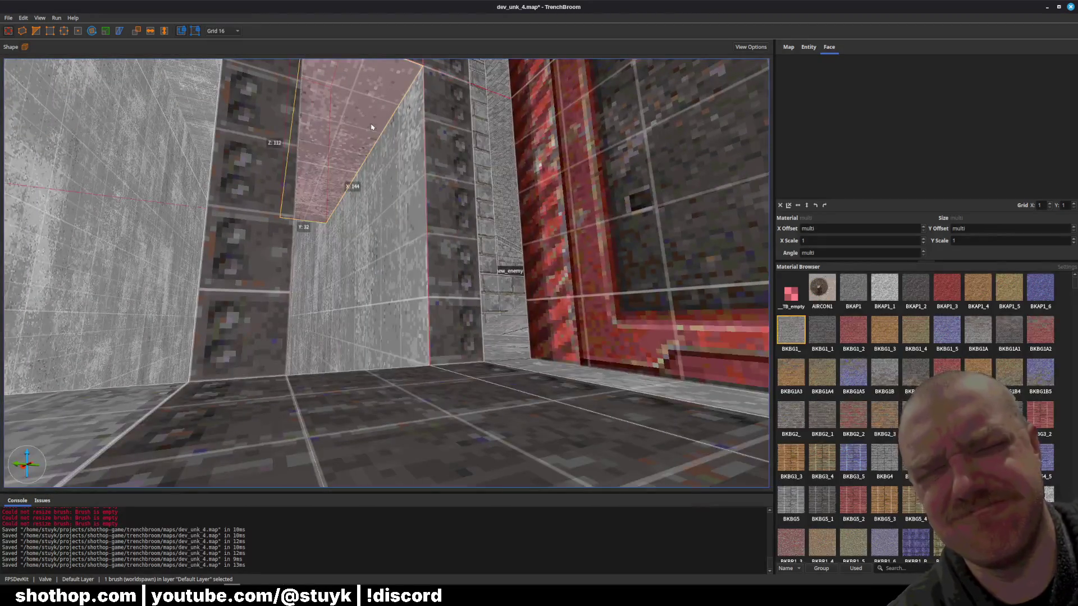
key(Escape)
key(ctrl+s)
mouse_move(366, 335)
mouse_down()
mouse_move(434, 350)
mouse_move(429, 216)
mouse_move(414, 244)
mouse_up()
key(ctrl+s)
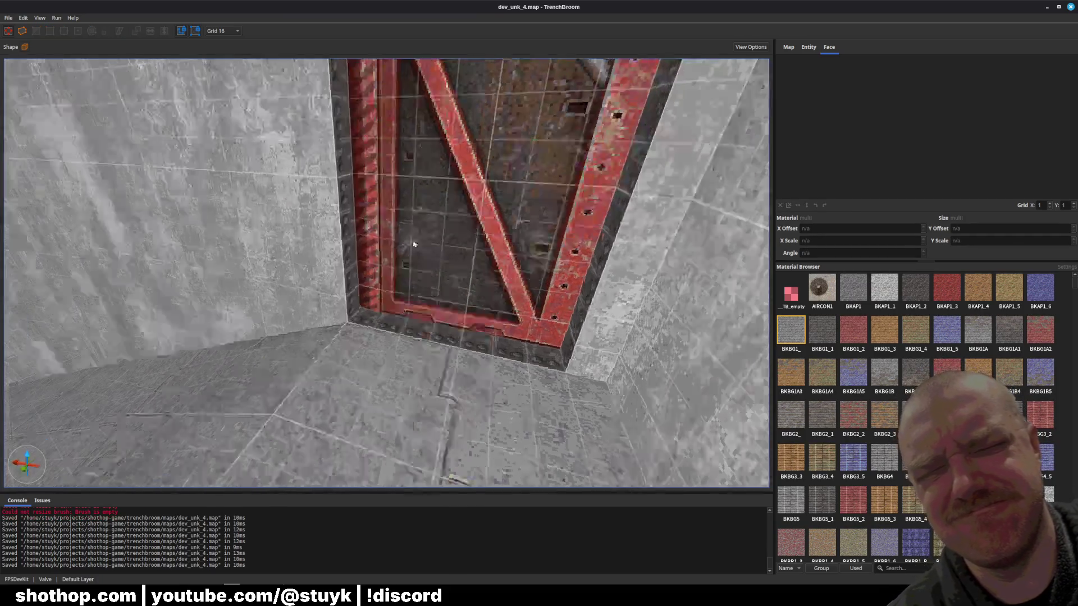